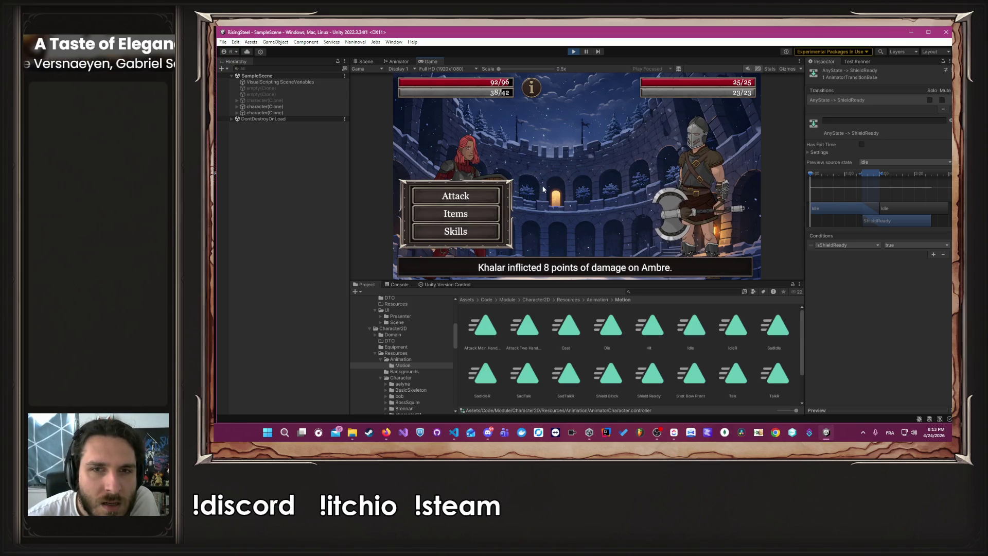
Exit Play mode and bring up the character controller's Animator state graph
mouse_move(524, 90)
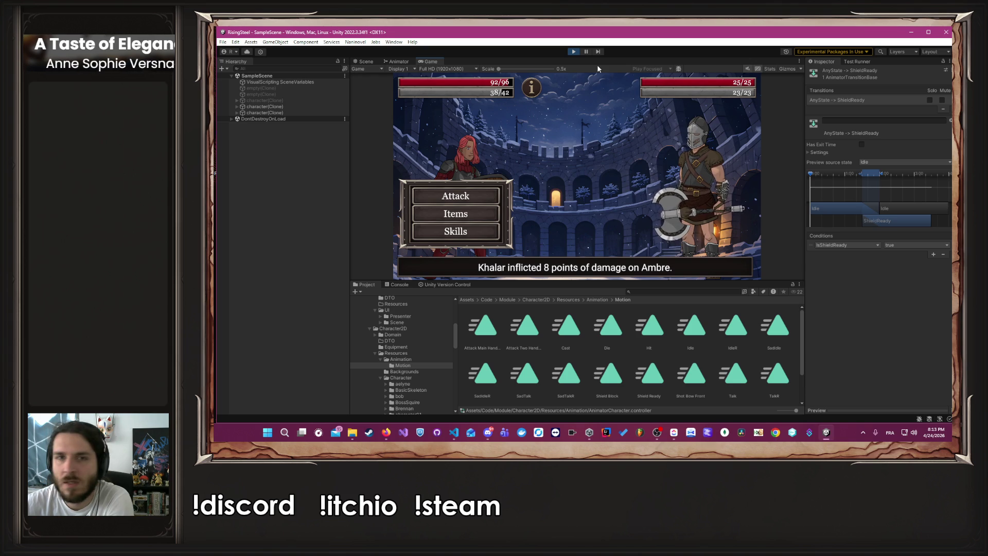
click(575, 52)
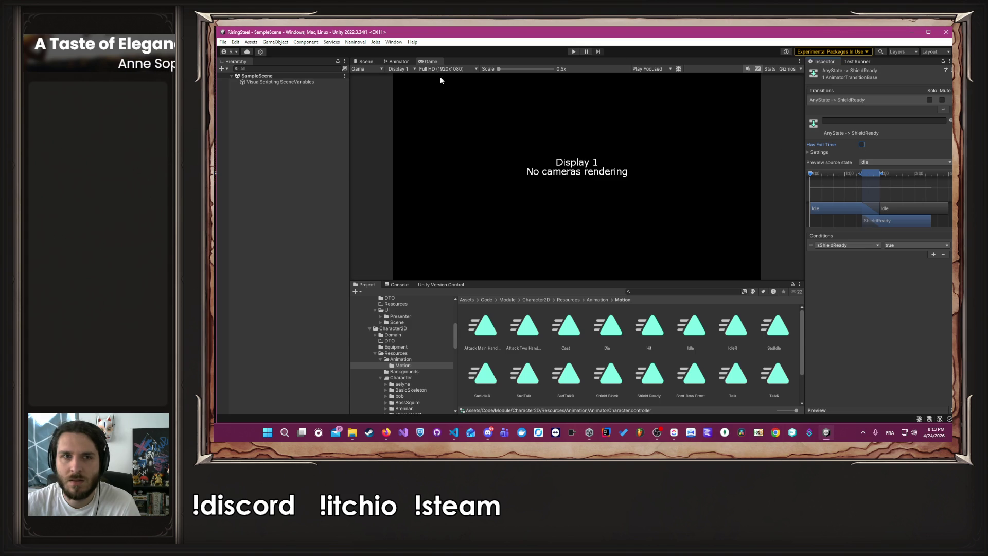
click(405, 62)
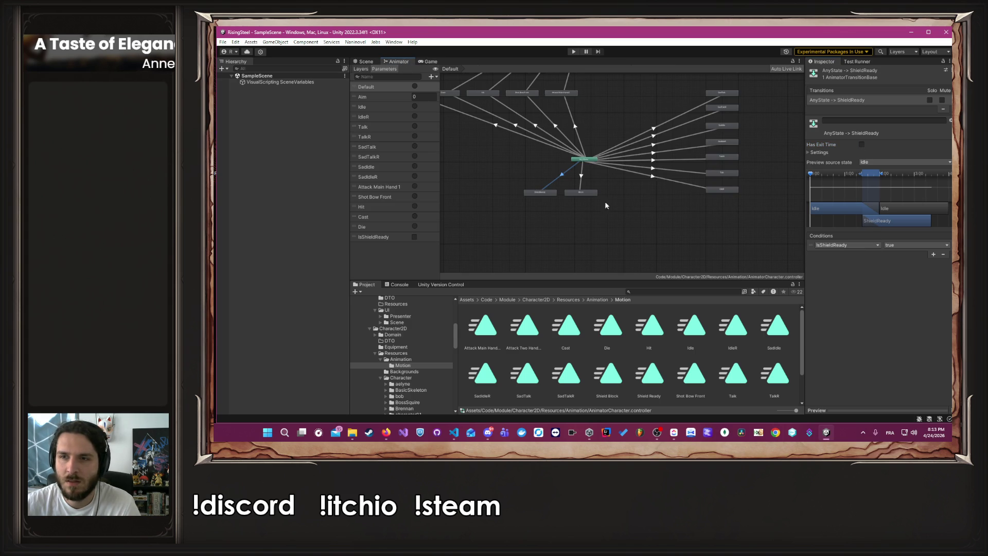
Inspect the AnyState→ShieldReady transition's timing settings, undoing a trial exit-time change
click(829, 154)
click(829, 156)
key(space)
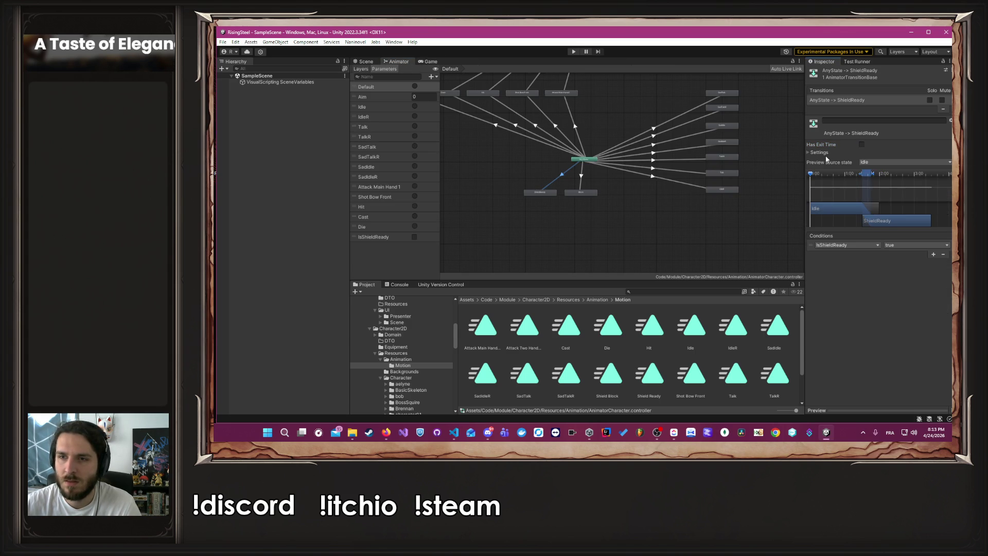
key(ctrl+z)
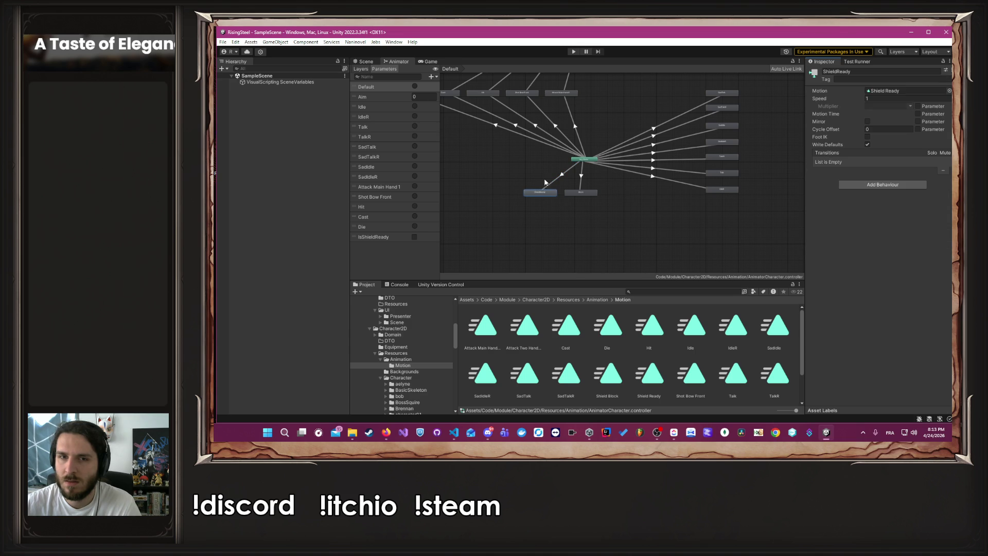
click(573, 180)
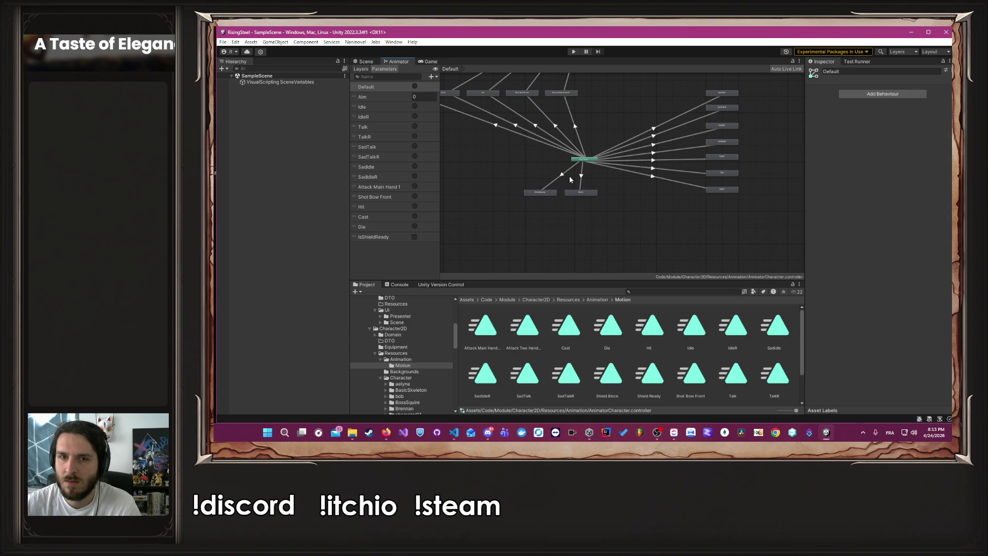
click(563, 178)
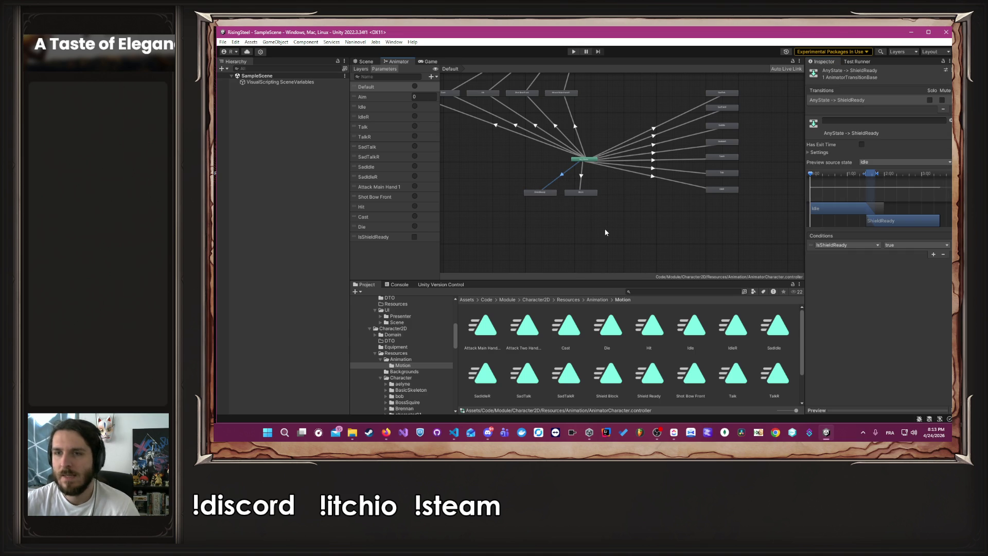
click(822, 152)
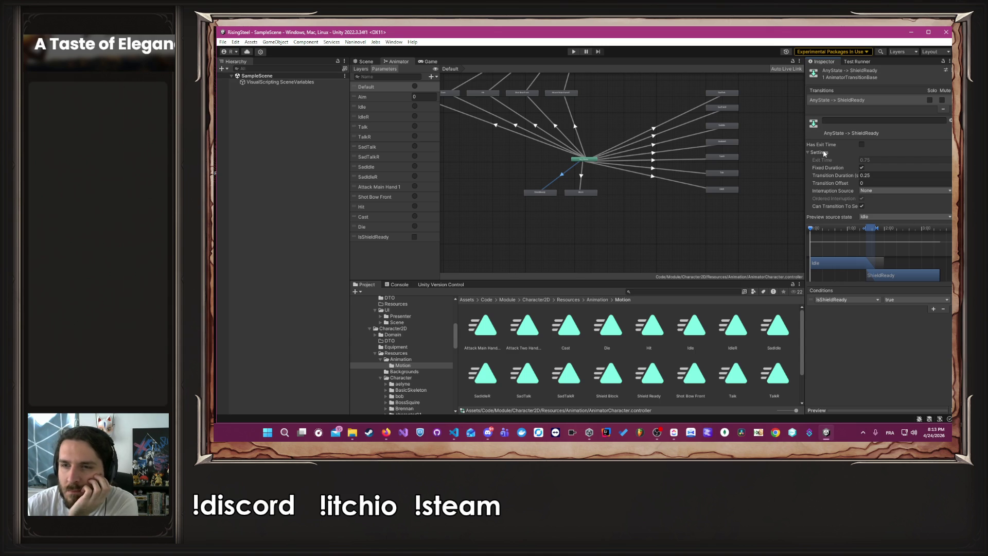
click(822, 153)
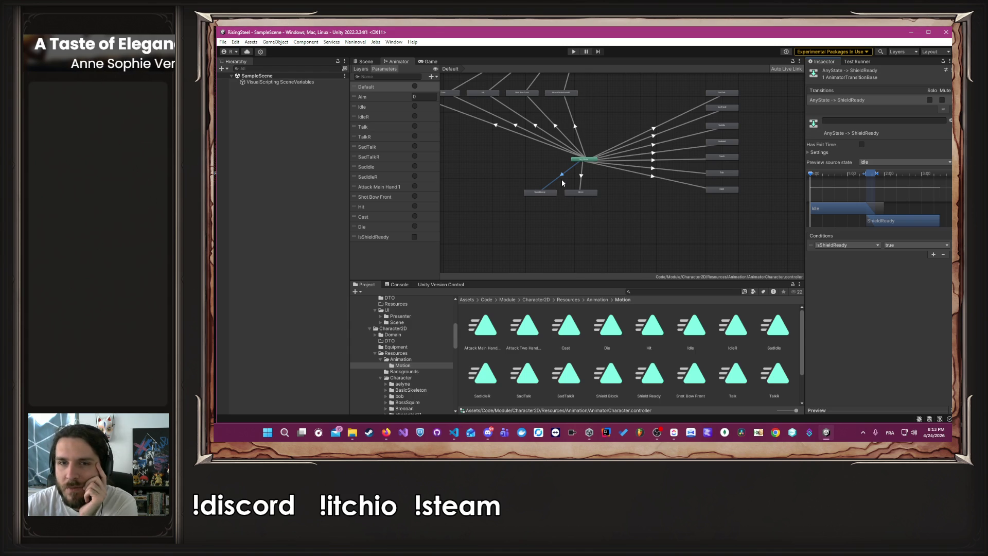
Inspect the ShieldReady state's properties in the Inspector
click(549, 194)
scroll(721, 190, up, 1)
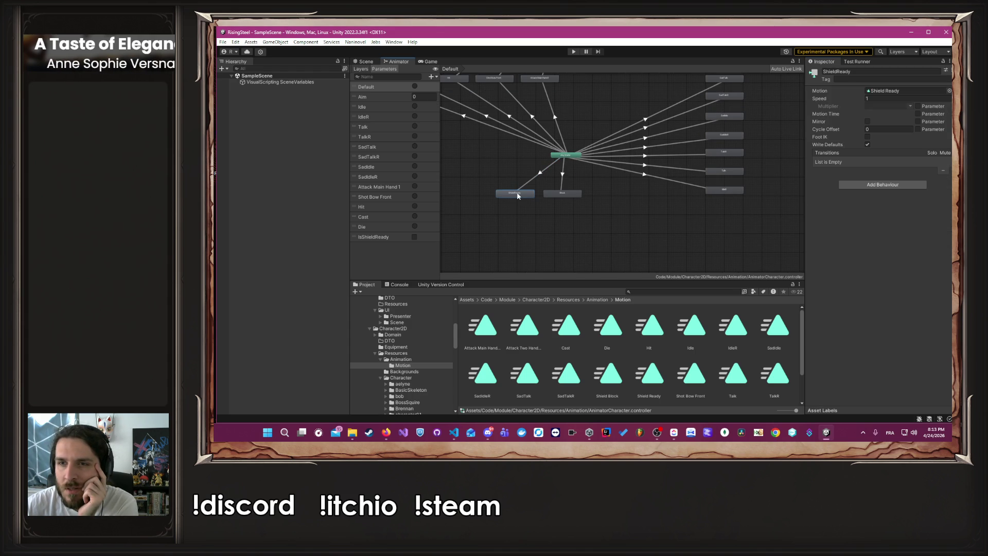
scroll(458, 169, up, 2)
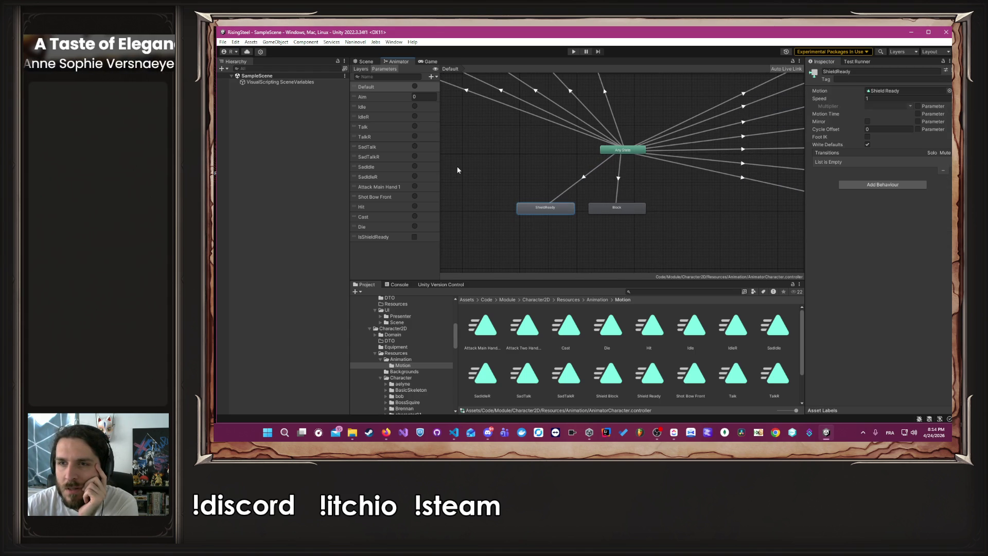
scroll(552, 180, down, 3)
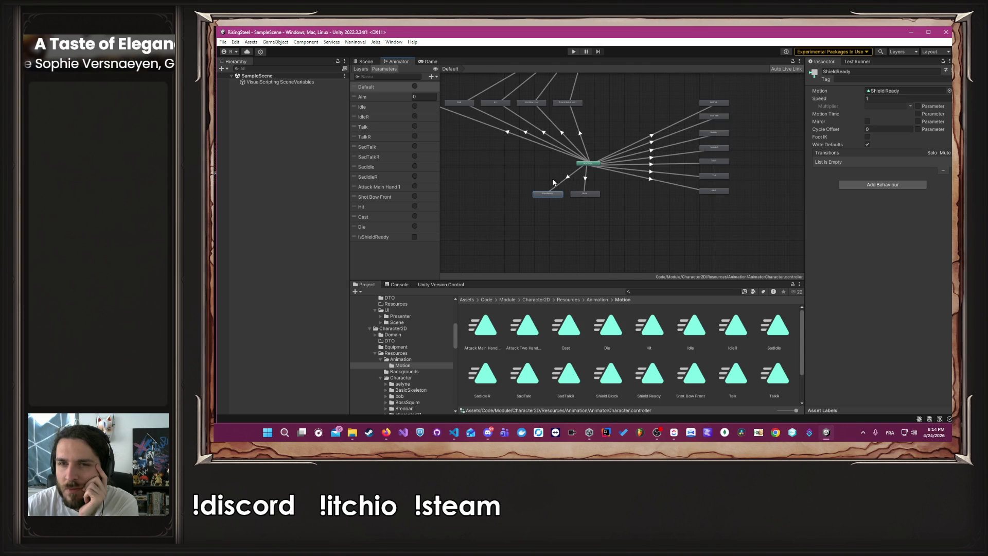
Turn on Has Exit Time for AnyState→ShieldReady, keeping Idle as preview source, and enter Play mode
click(564, 180)
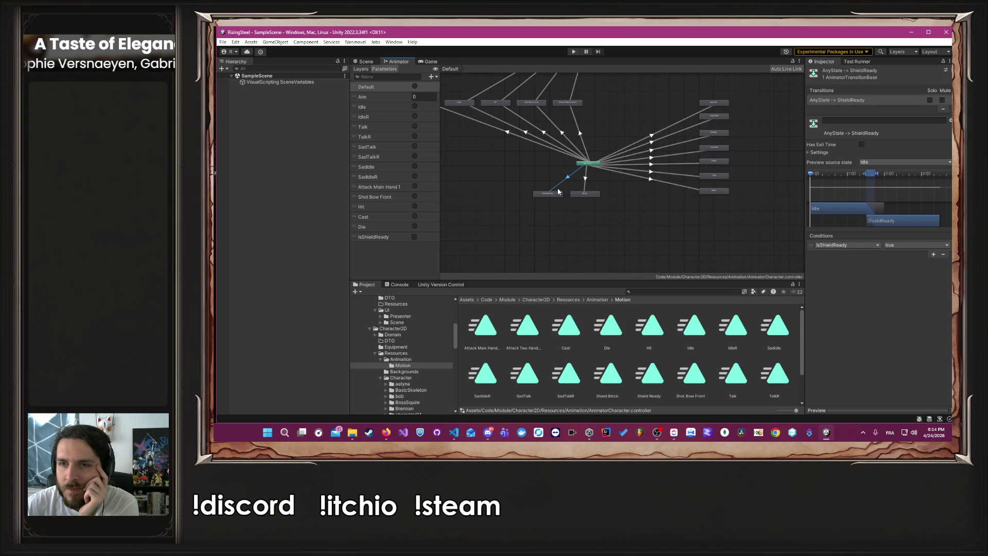
click(881, 164)
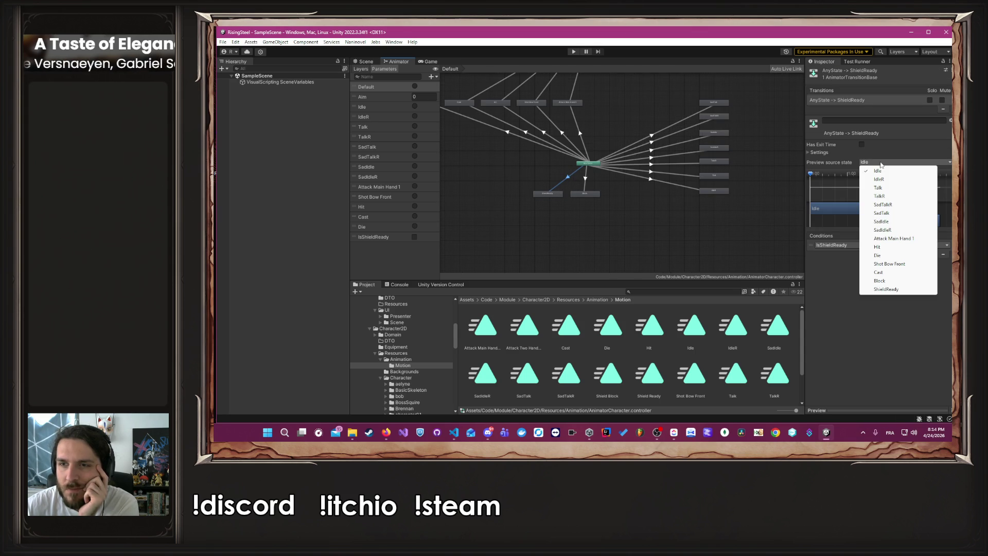
click(838, 163)
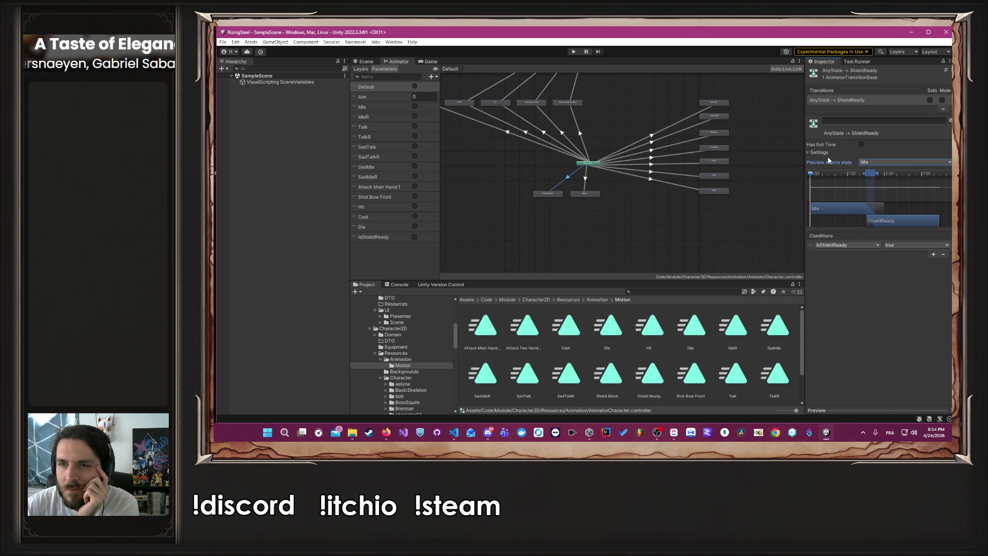
click(862, 145)
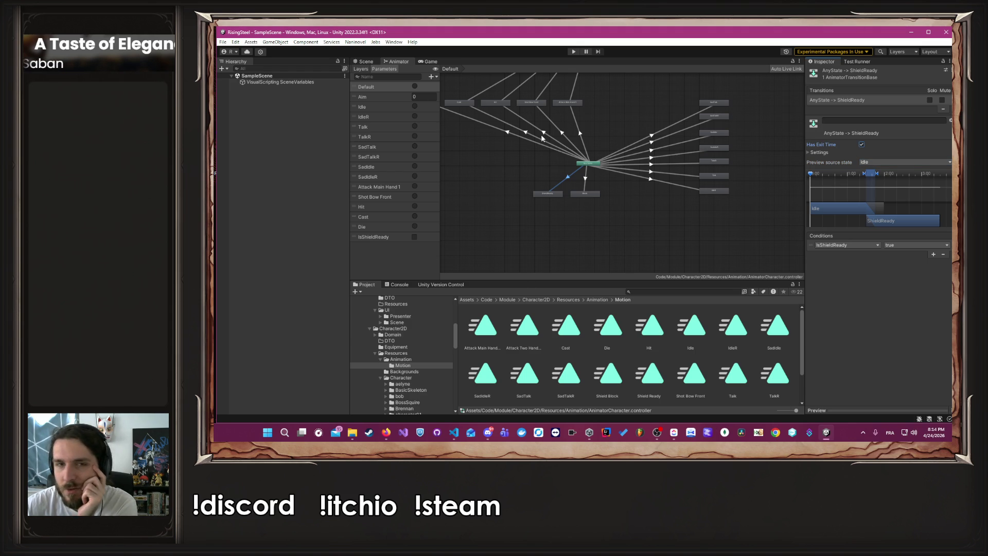
click(572, 52)
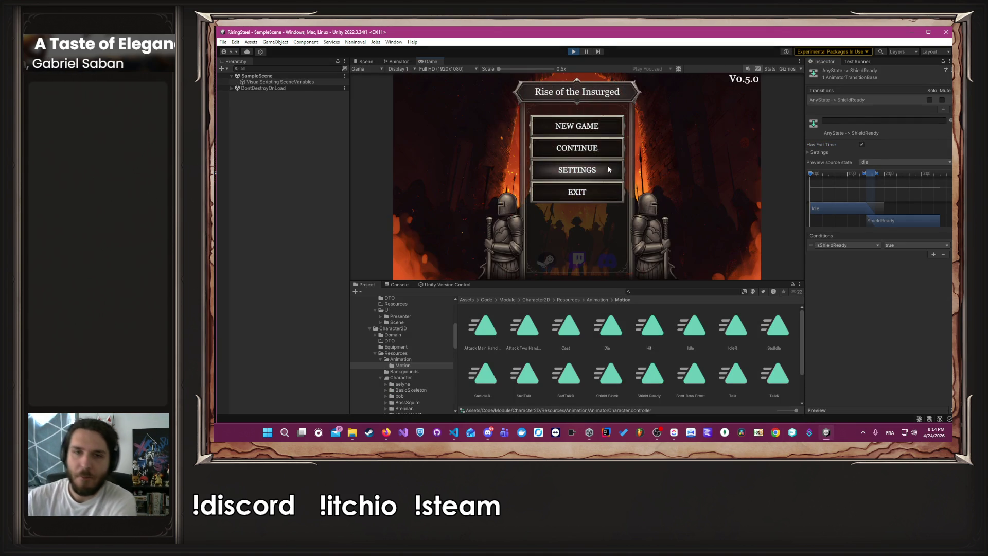
Go from the title menu through camp and Mission into the Arena fight and use Block
click(560, 153)
click(486, 86)
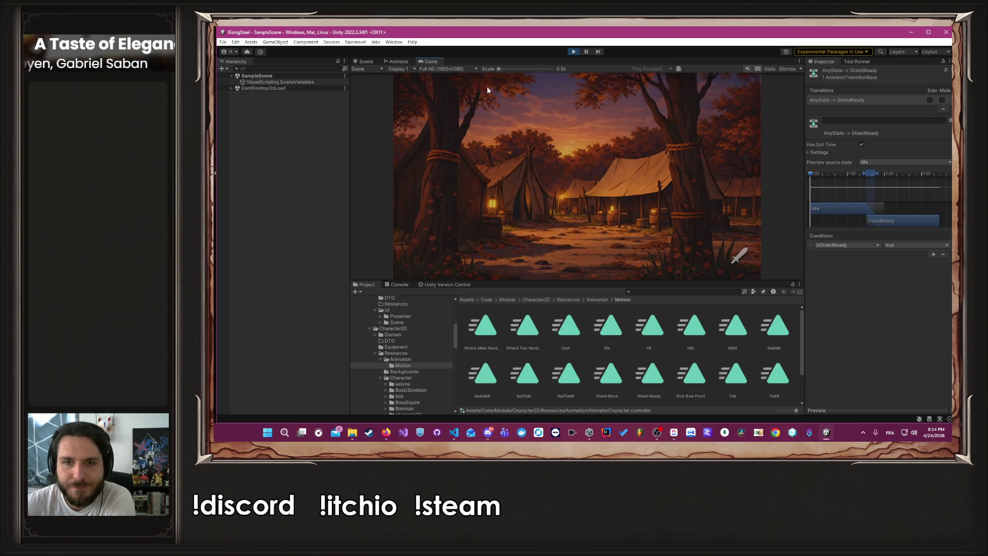
click(623, 257)
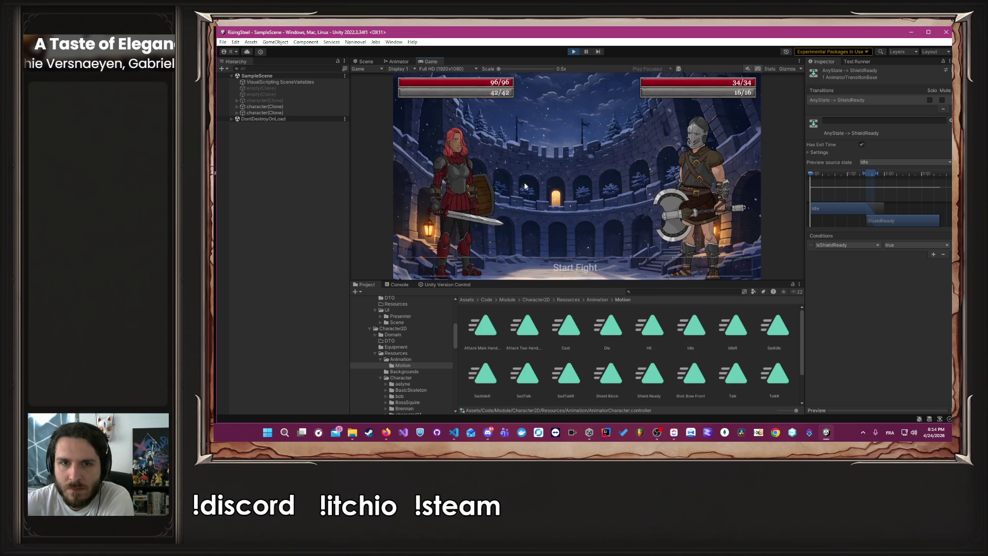
click(453, 227)
click(545, 170)
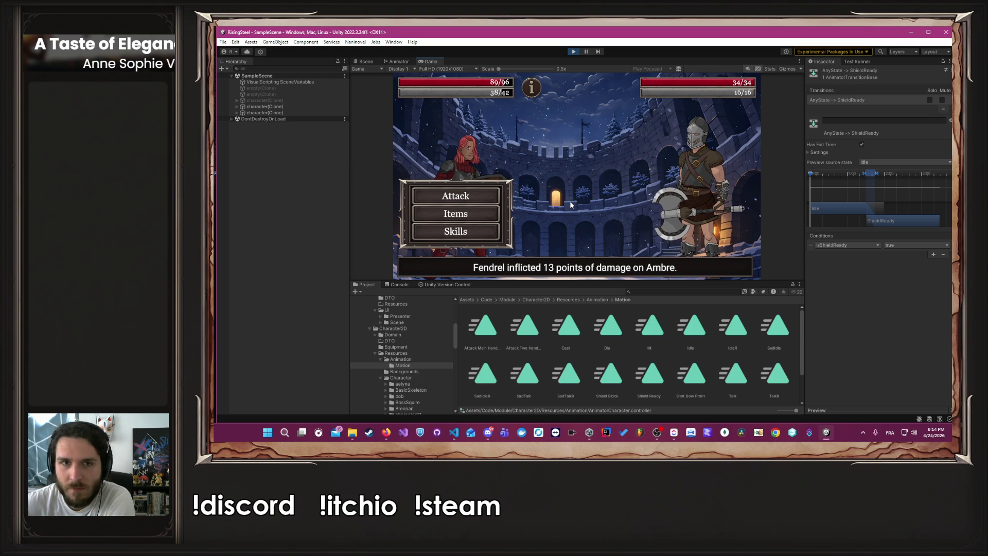
Stop Play mode and return to the Scene view
mouse_move(535, 87)
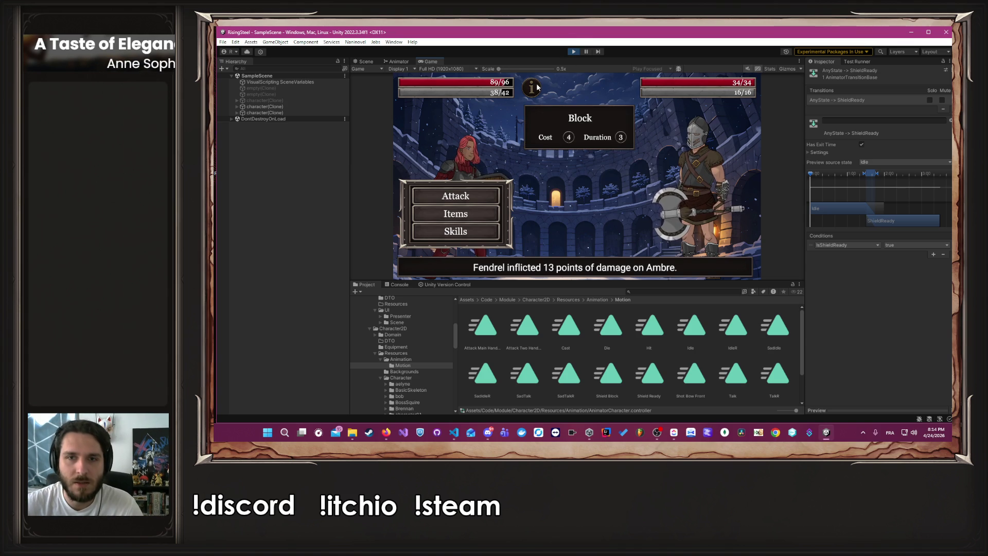
click(572, 52)
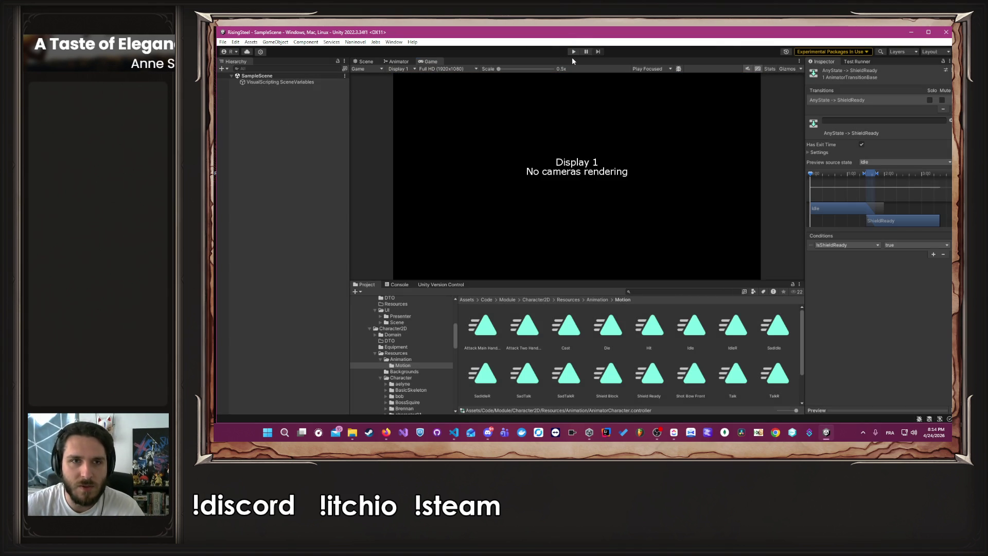
click(360, 62)
Browse the Project folders to UI/Scene/05-pages and open the ArenaFight scene
scroll(414, 327, up, 3)
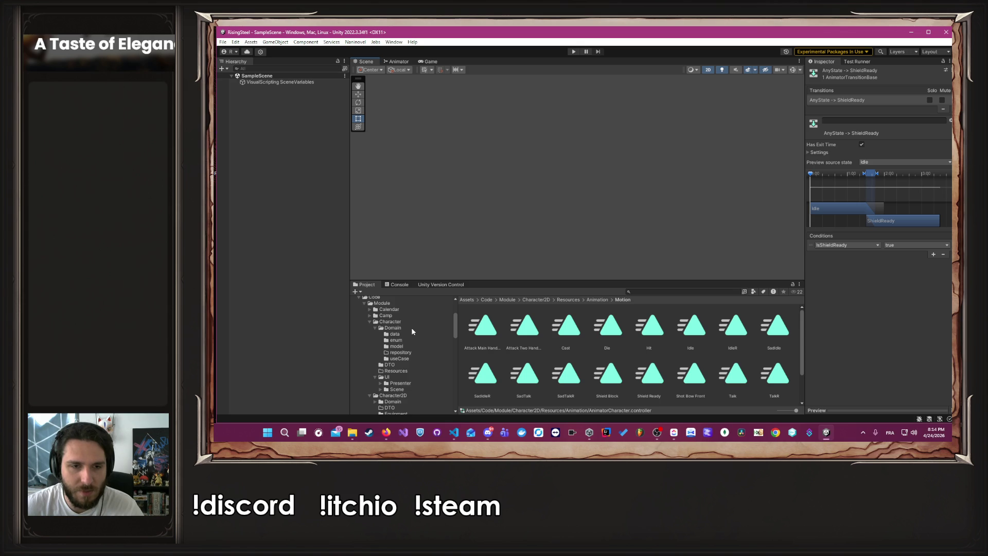
click(369, 323)
click(369, 328)
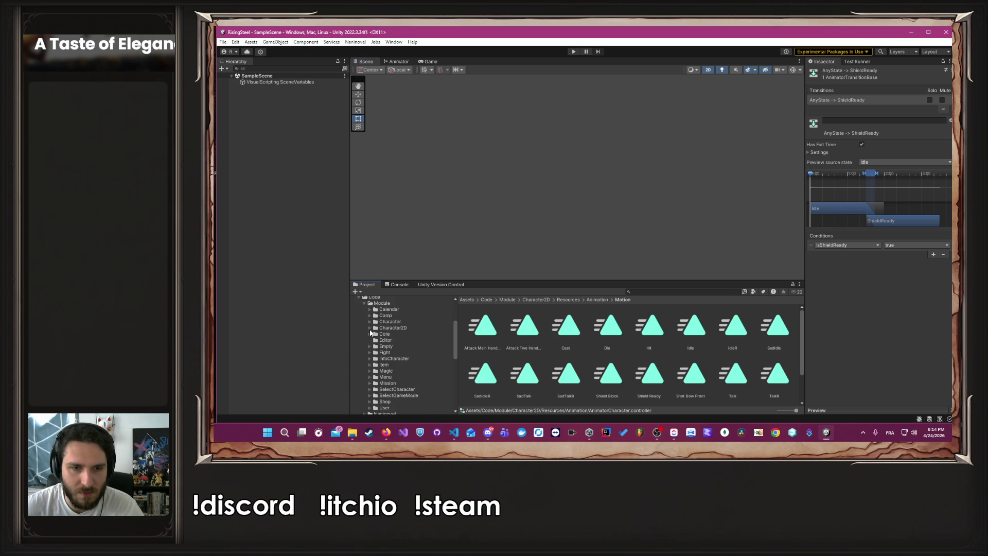
click(383, 353)
double_click(642, 337)
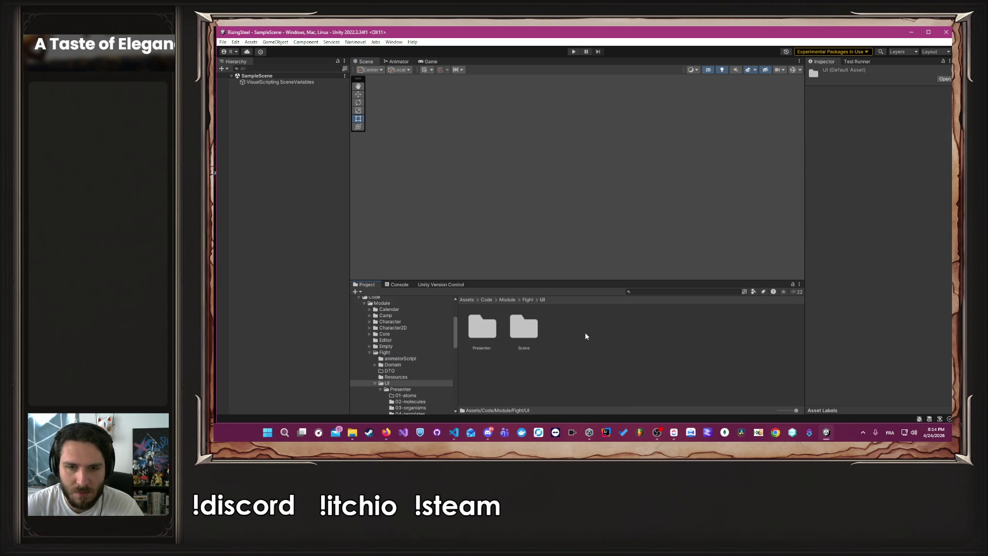
double_click(514, 323)
double_click(650, 329)
double_click(483, 340)
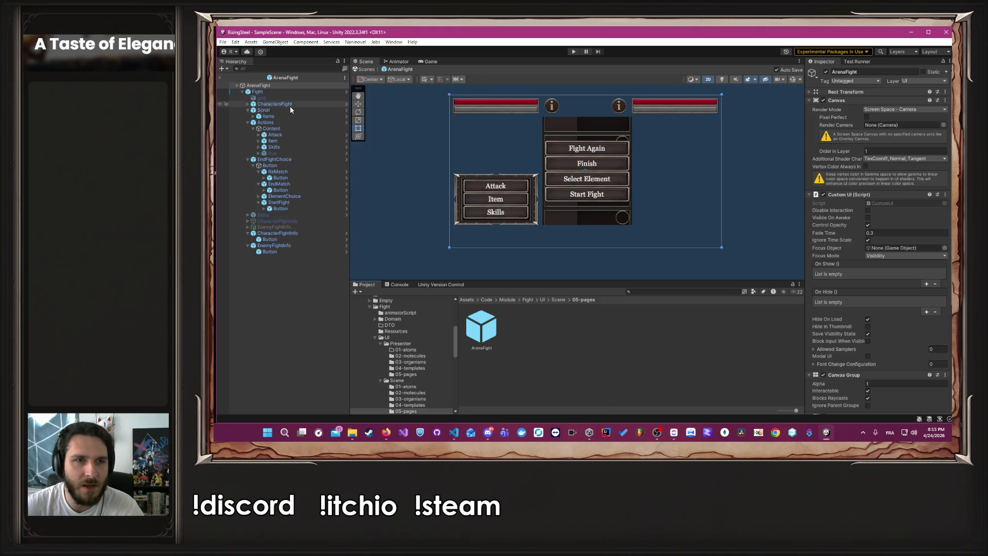
Briefly show the grid object and move the Attack/Item/Skills Actions panel to the right
click(319, 98)
click(826, 72)
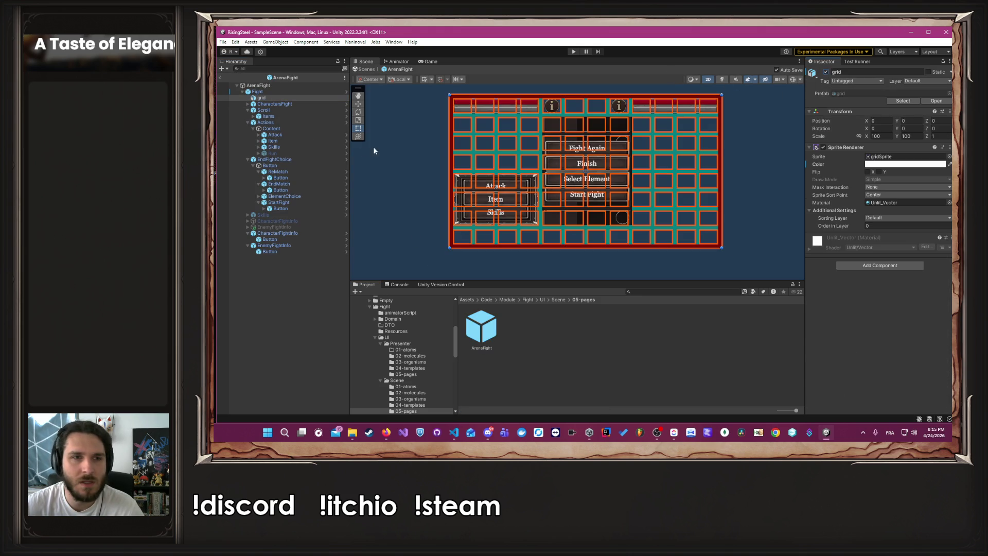
click(266, 123)
drag(495, 200, 581, 200)
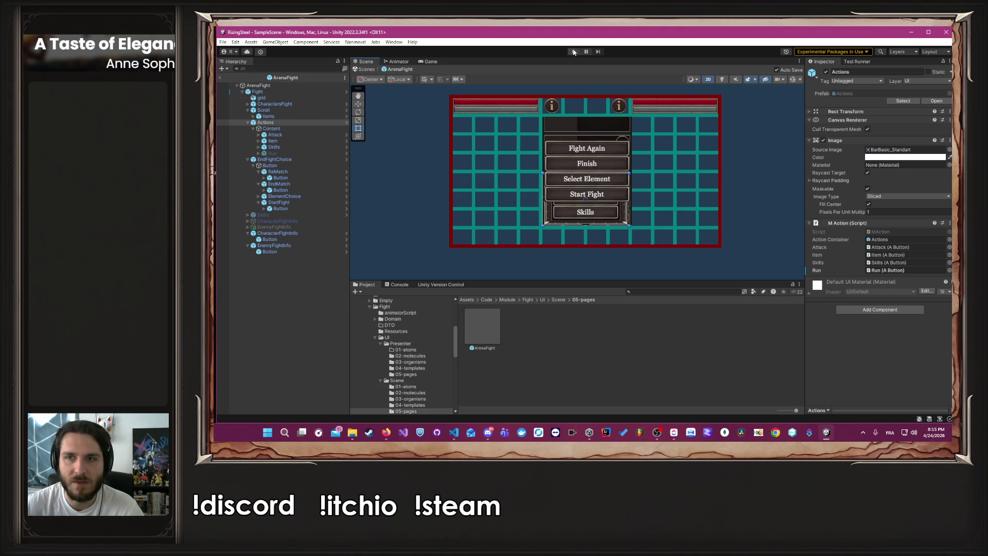
Deactivate the grid GameObject, deselect it, and enter Play mode
click(285, 97)
click(826, 72)
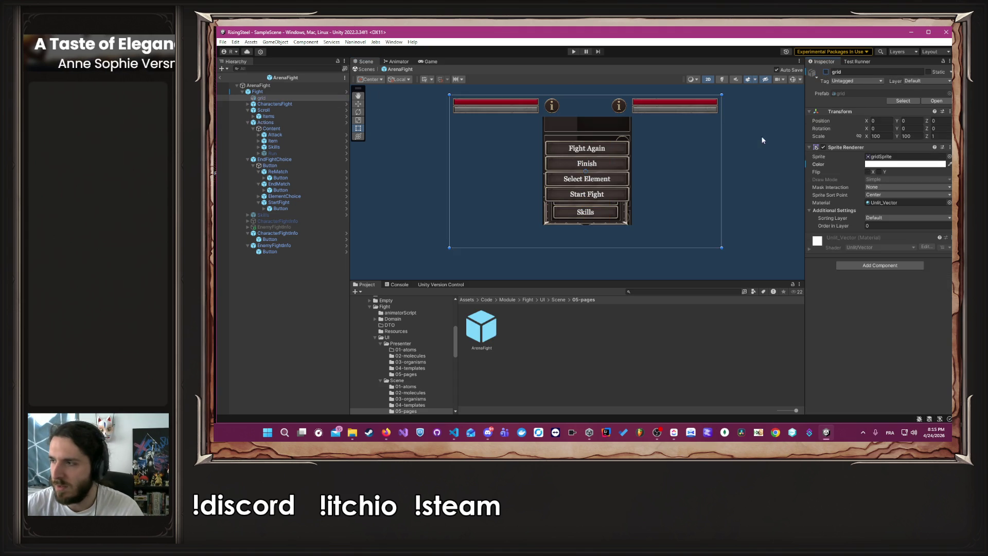
click(737, 175)
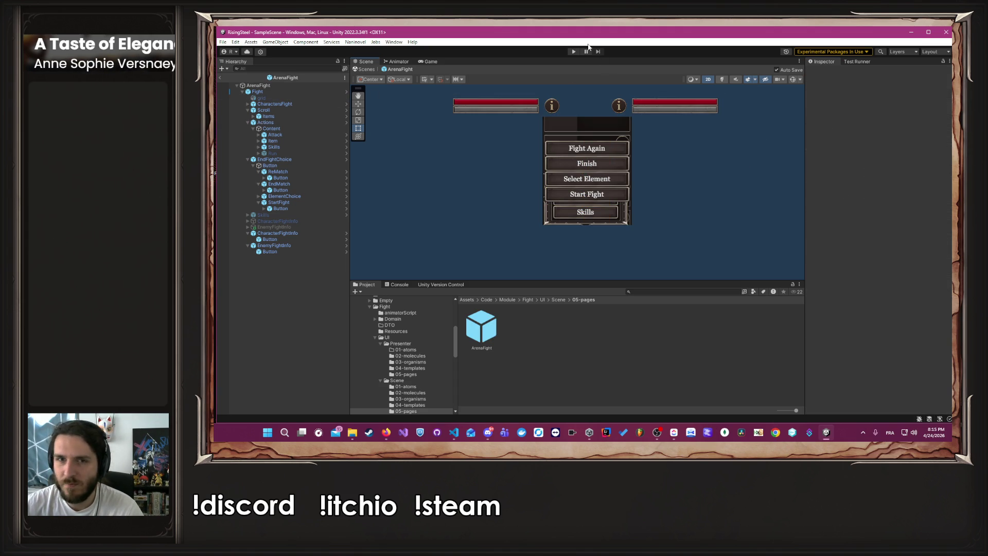
click(573, 51)
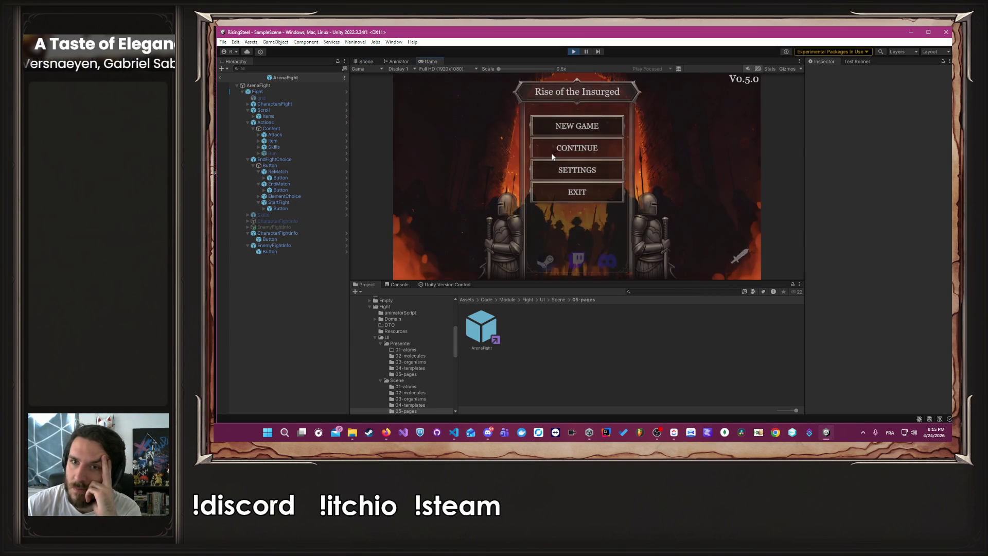
Continue from the main menu into the Arena mission and pick the character card
click(552, 155)
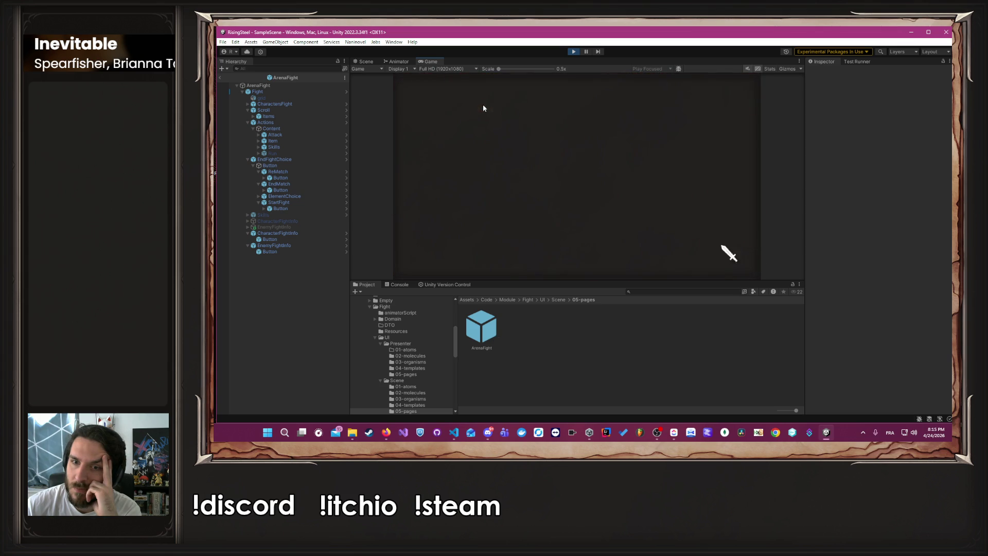
click(627, 255)
click(473, 194)
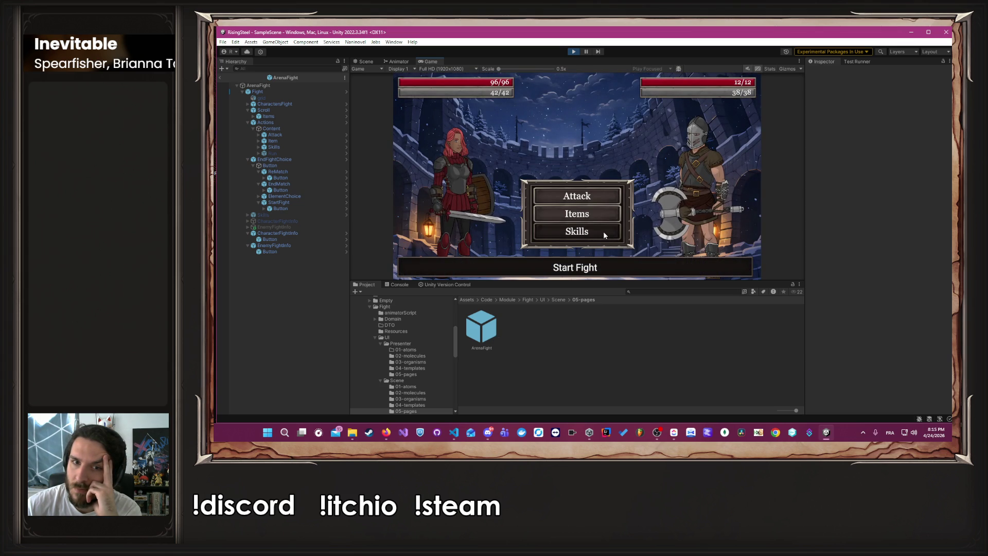
Use Block on Amdir, attack to win, then maximize the editor and show the Animator graph
click(550, 234)
click(545, 191)
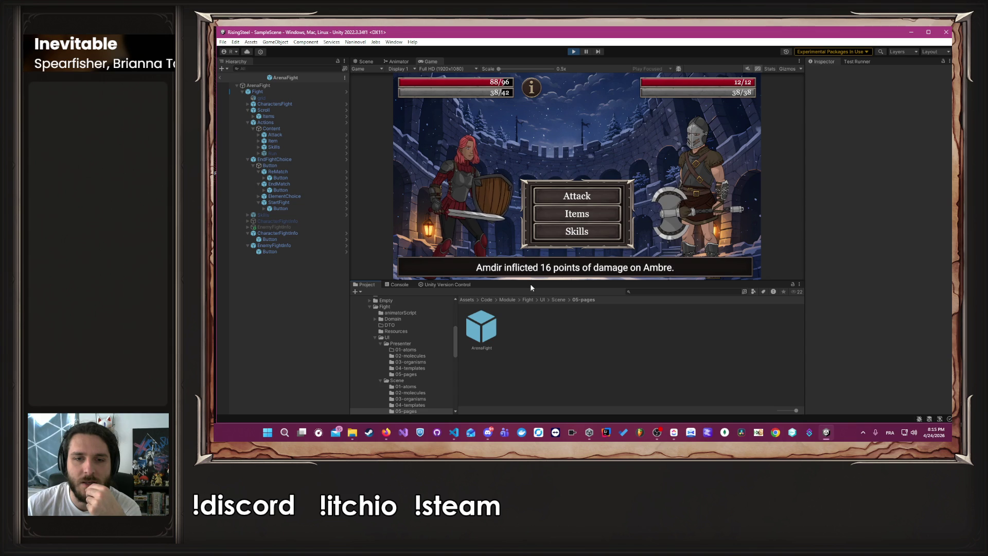
click(574, 193)
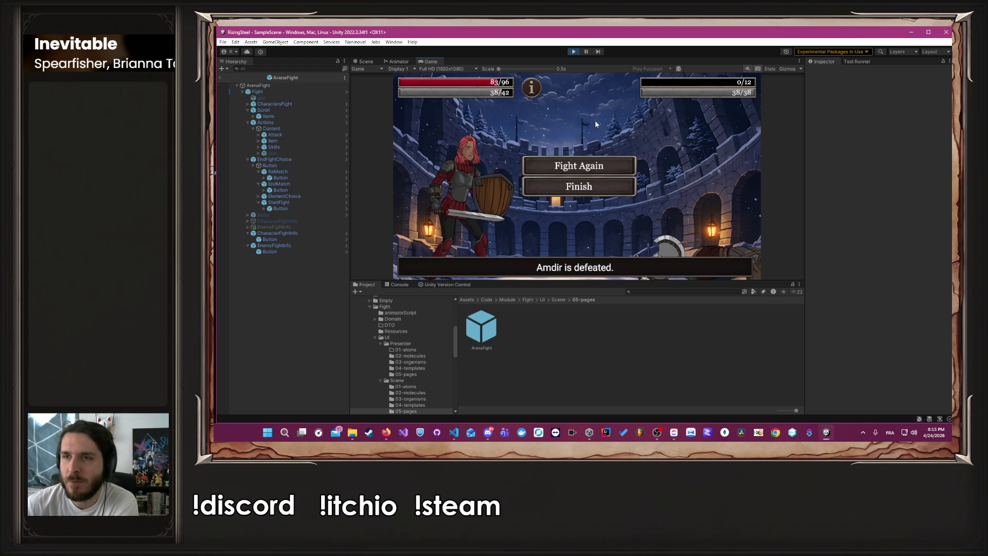
click(929, 32)
click(392, 58)
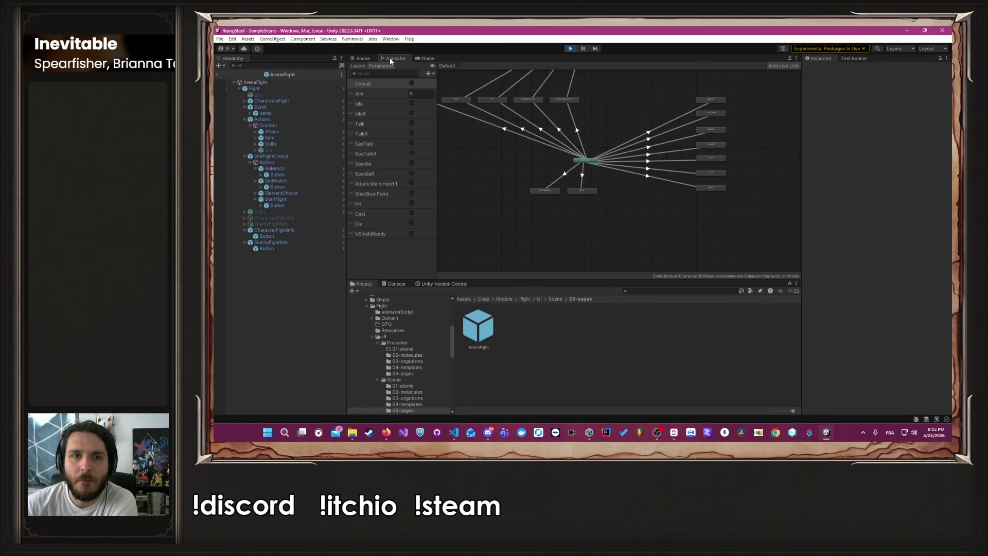
Expand AnyState→ShieldReady Settings, set Preview source state to ShieldReady, and restart Play mode
click(545, 190)
click(553, 184)
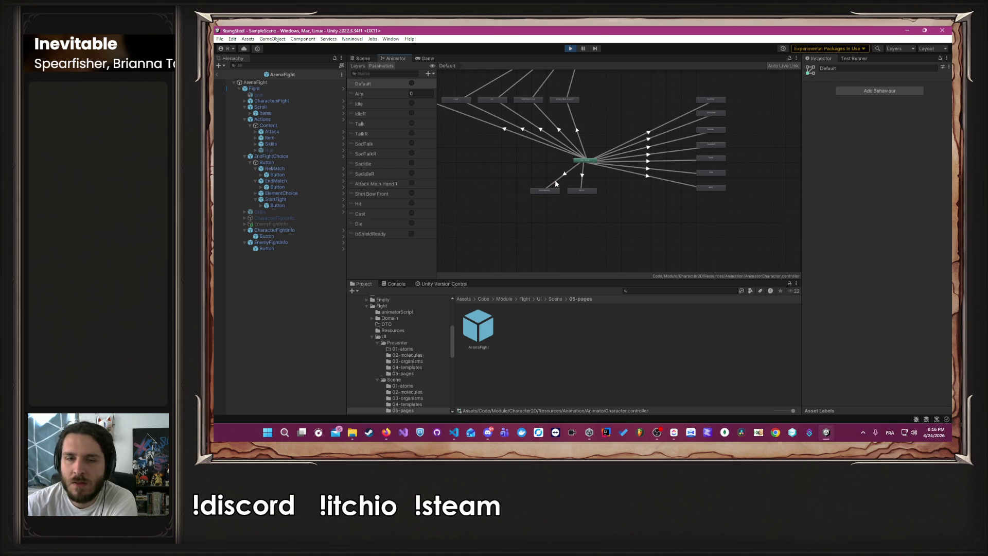
scroll(553, 184, up, 5)
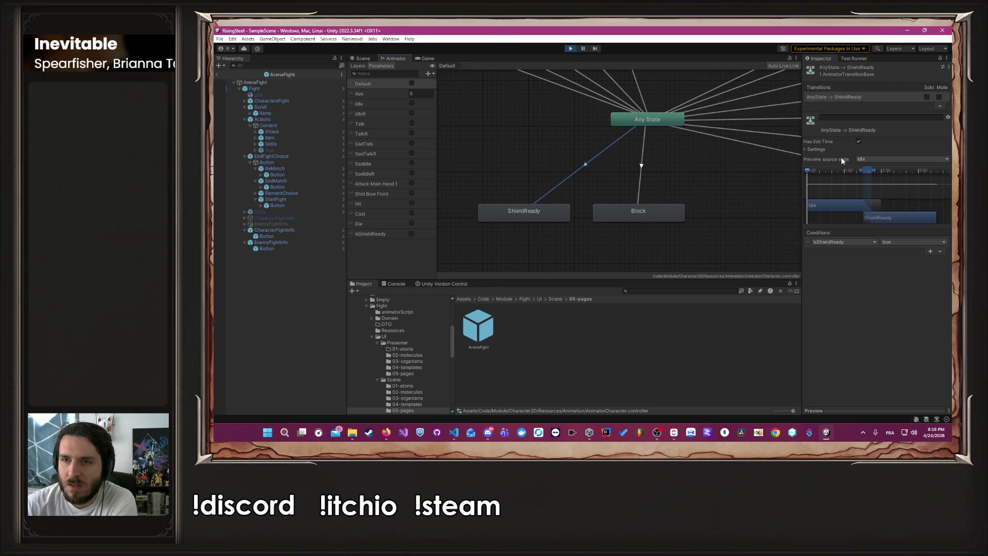
click(818, 150)
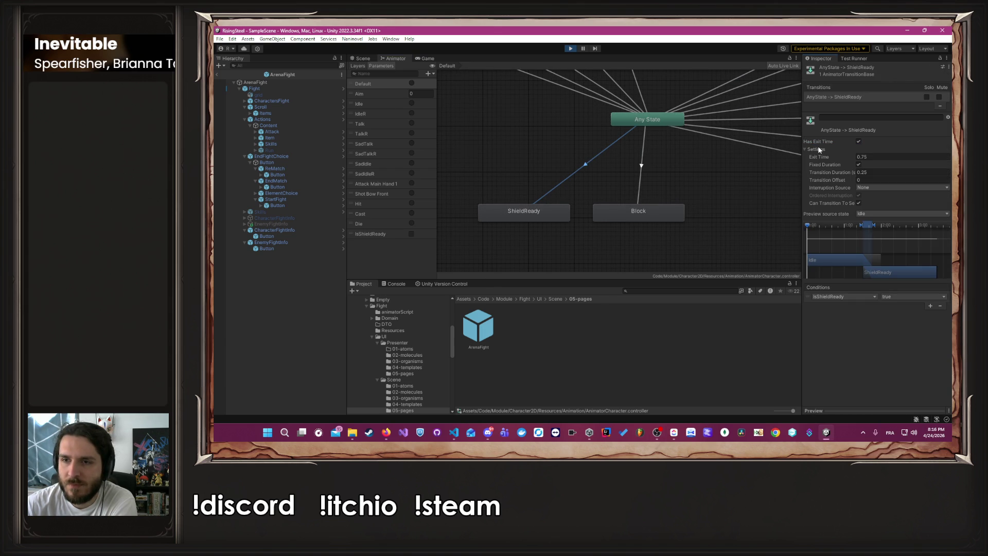
click(869, 213)
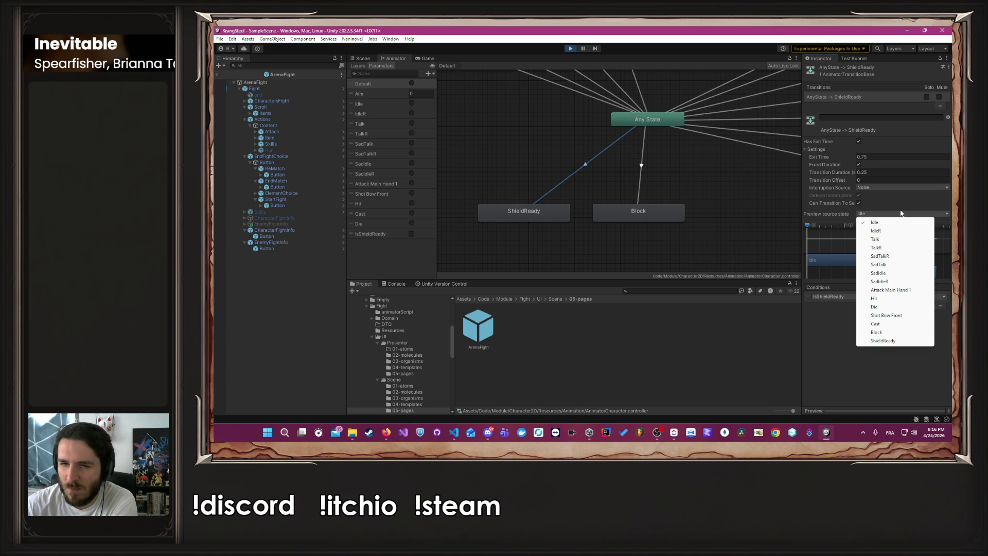
click(882, 340)
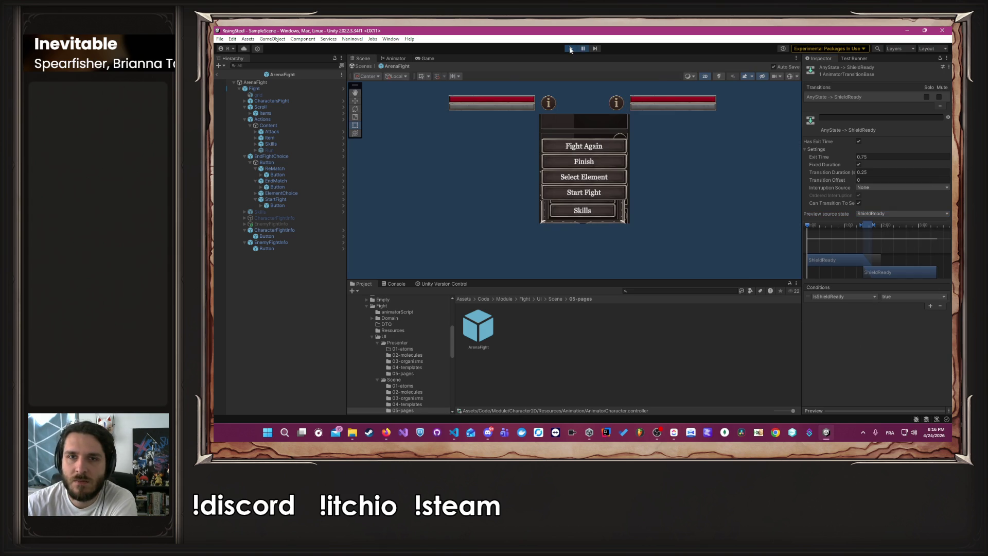
click(572, 48)
click(572, 48)
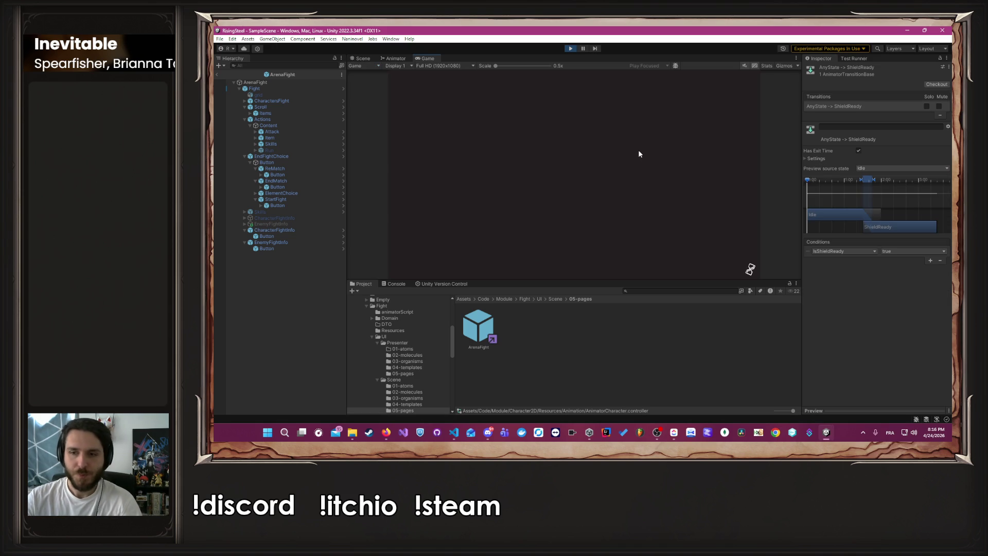
click(612, 131)
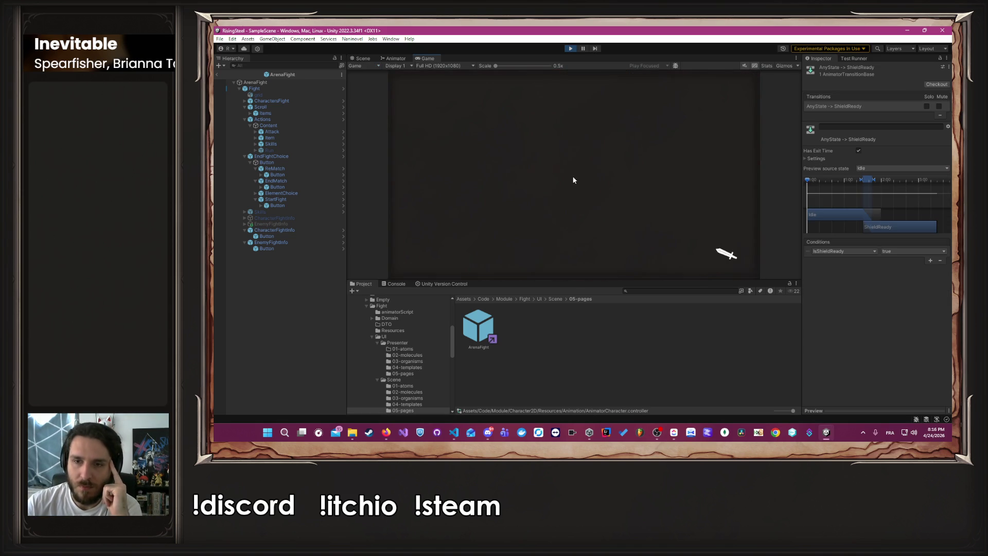
click(487, 88)
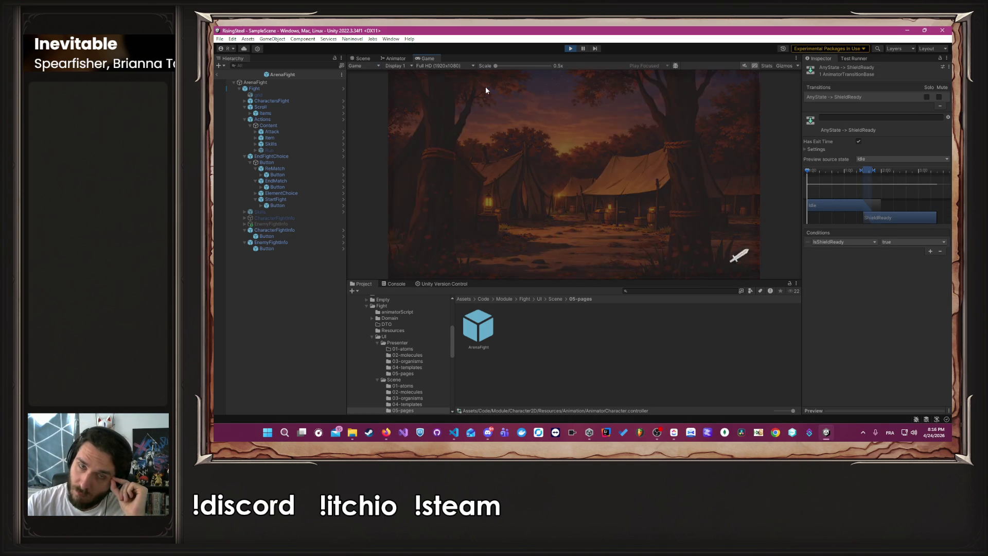
click(462, 119)
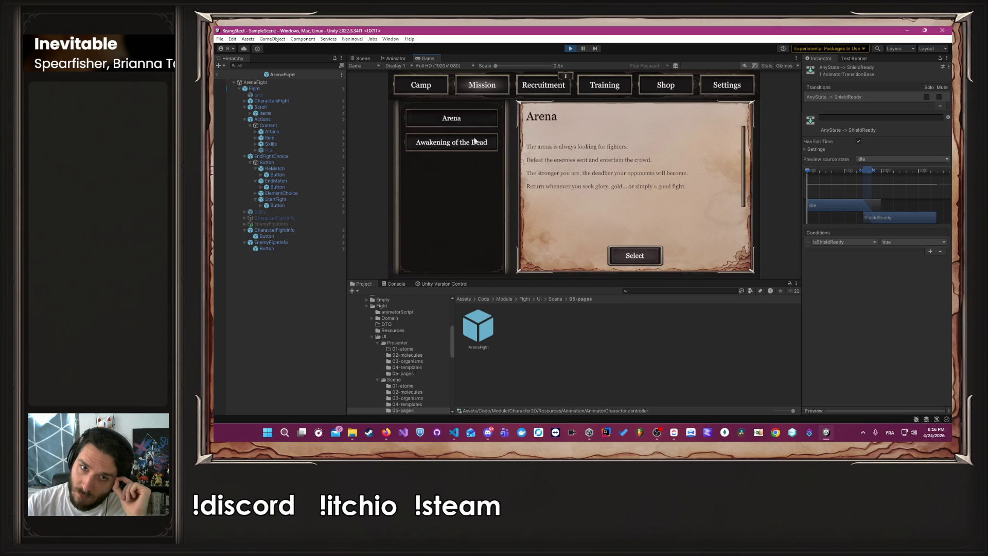
click(628, 257)
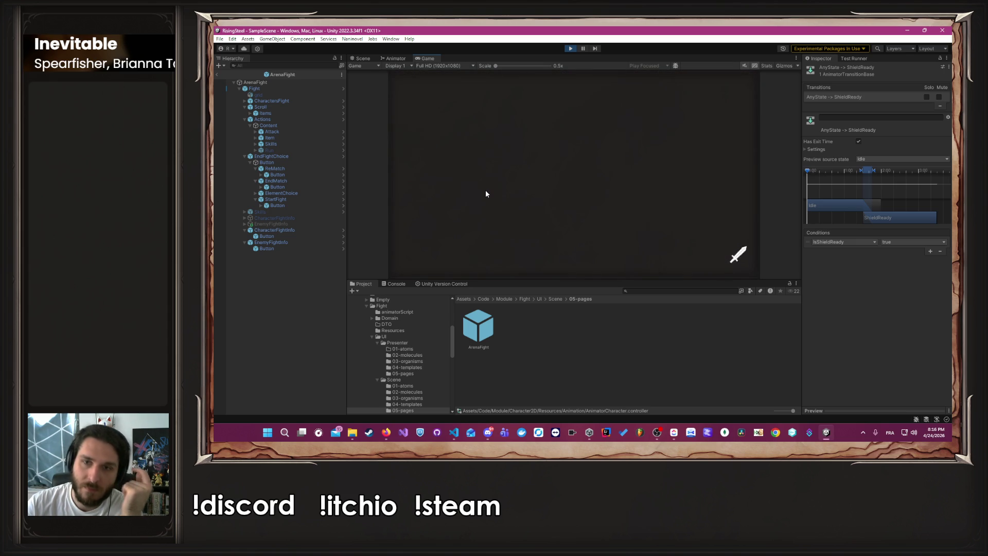
click(523, 175)
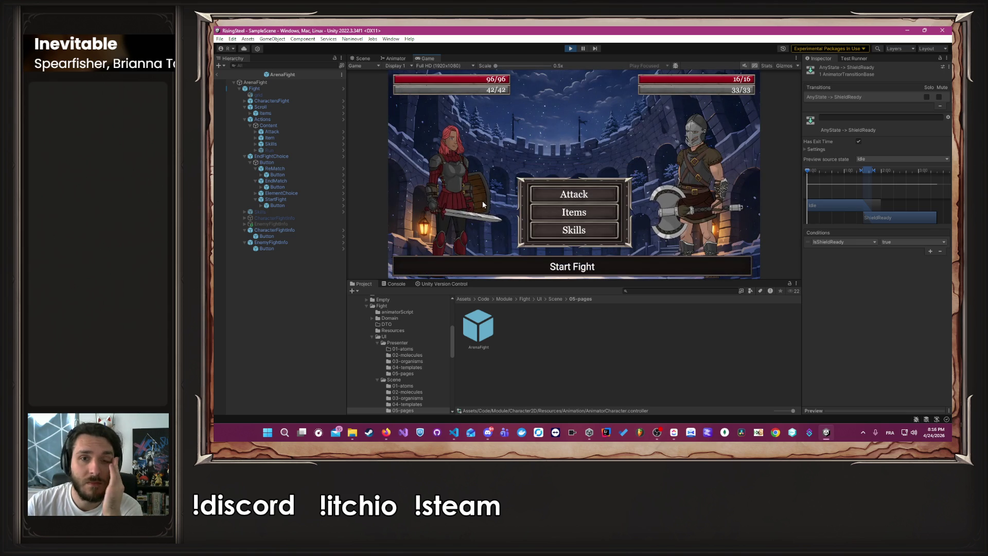
click(542, 230)
click(551, 174)
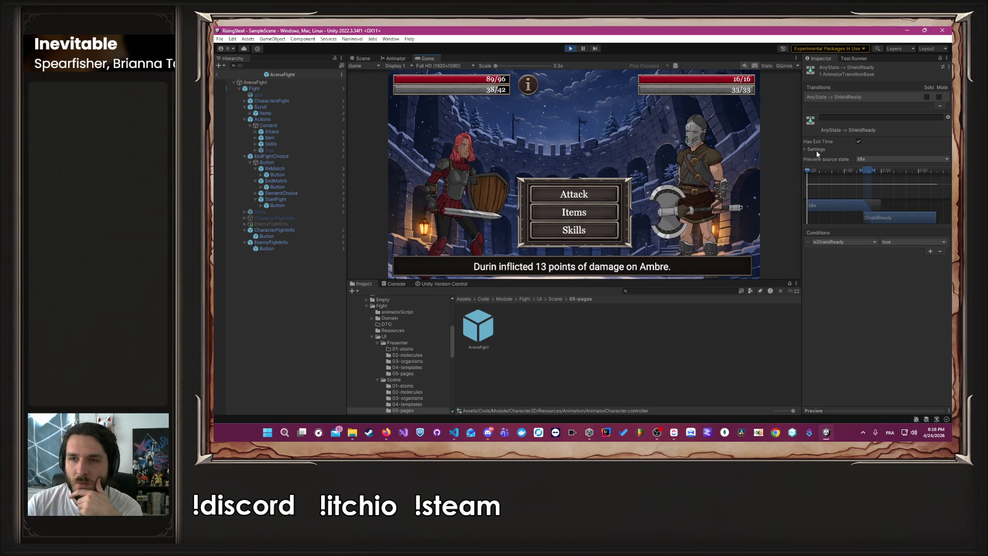
click(598, 196)
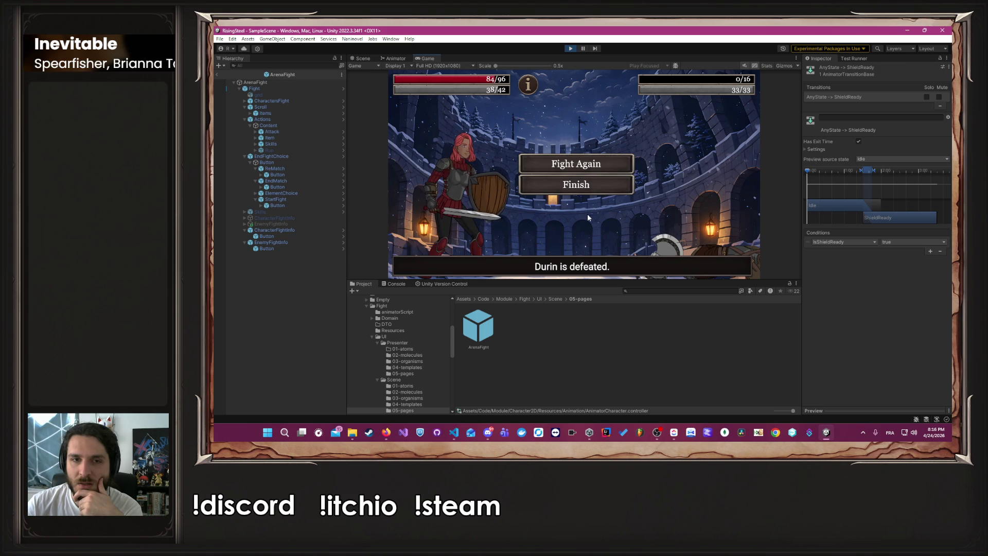
click(585, 170)
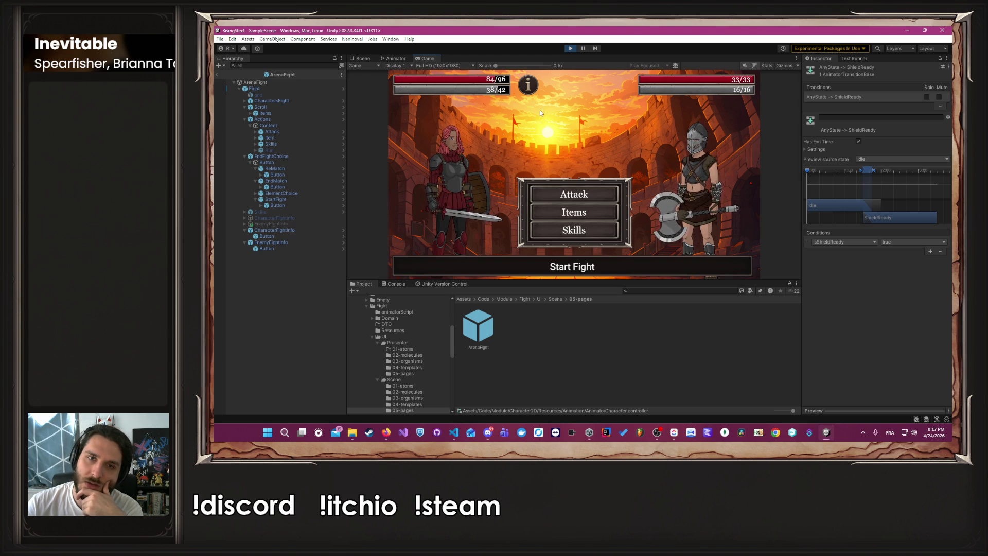
mouse_move(534, 92)
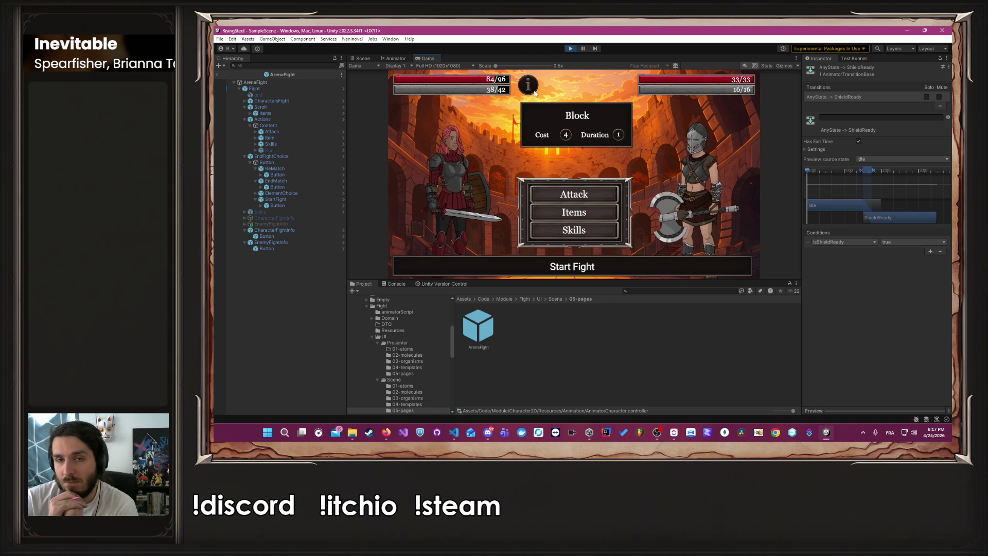
click(564, 192)
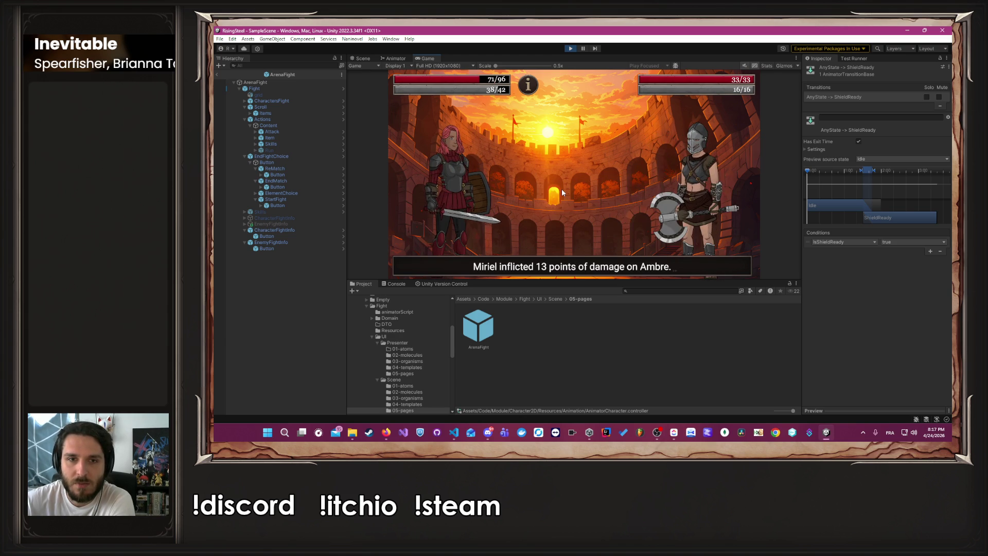
click(569, 50)
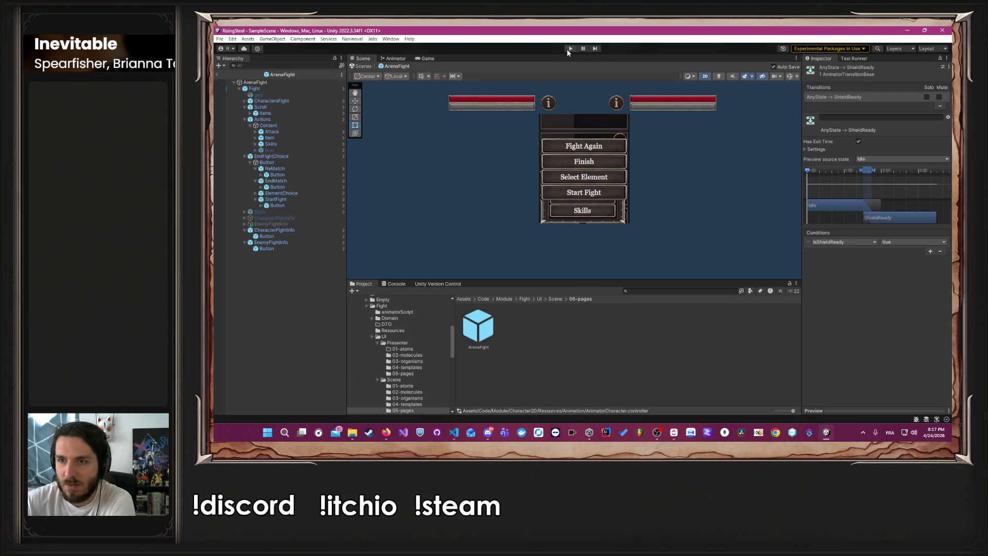
Switch to ACharacter.cs in Visual Studio Code and read through the SetPose method's SetBool line
key(alt+Tab)
key(alt+Tab)
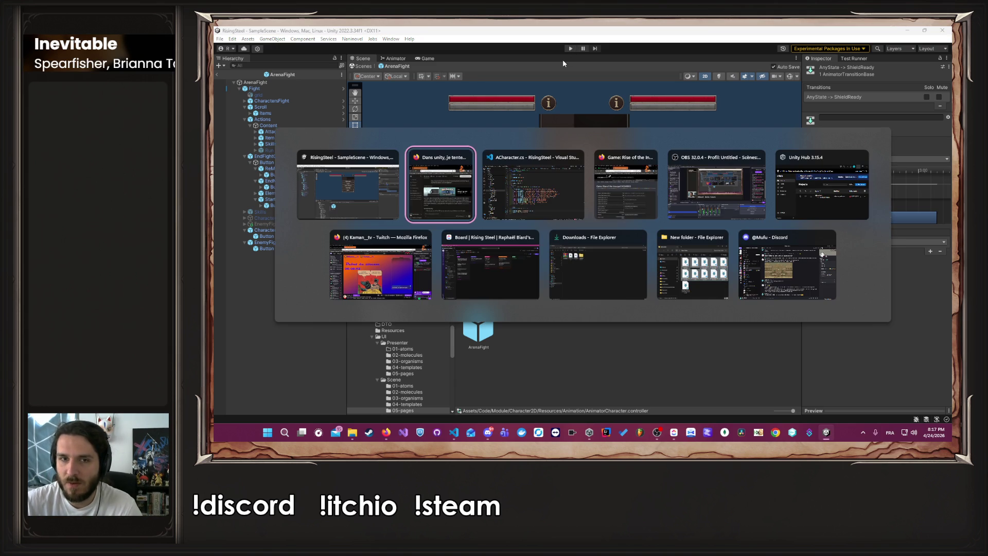
key(alt+Tab)
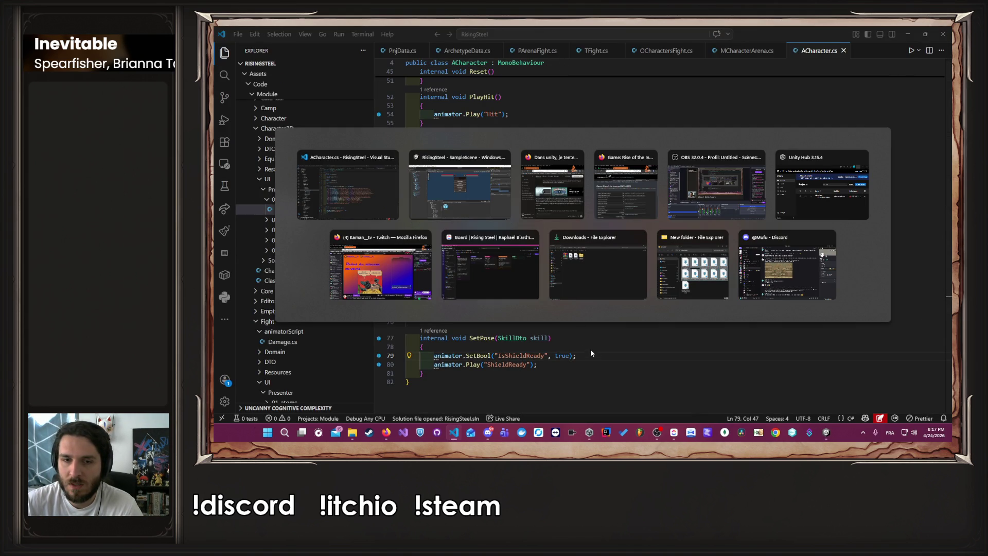
key(Escape)
click(458, 350)
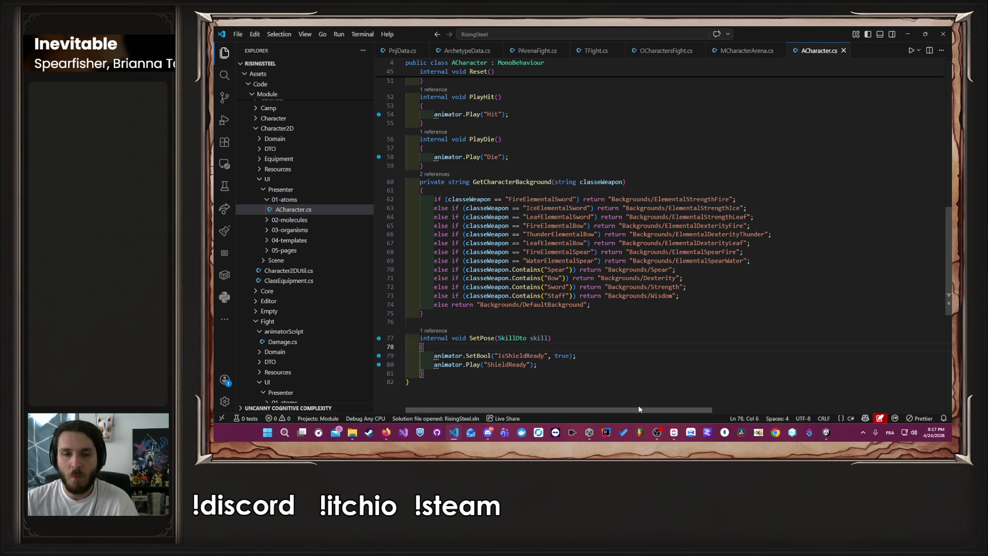
click(602, 372)
click(607, 356)
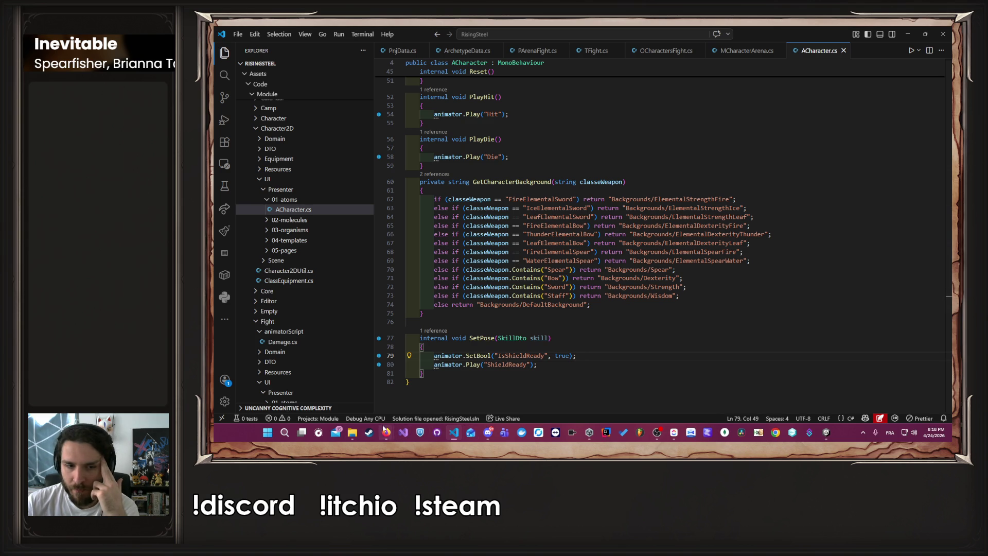
Dismiss the browser previews and switch back to the Unity Editor
mouse_move(385, 431)
mouse_move(325, 396)
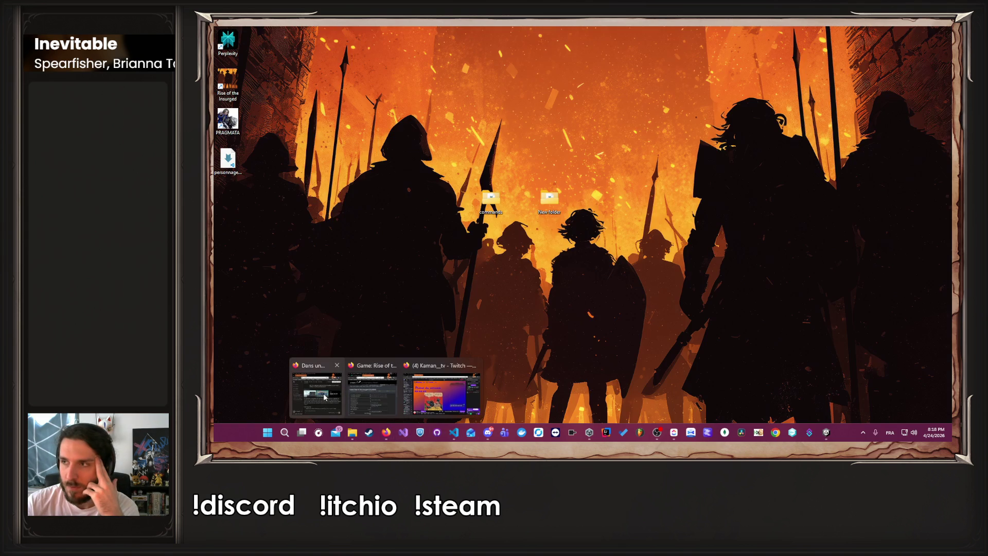
click(367, 399)
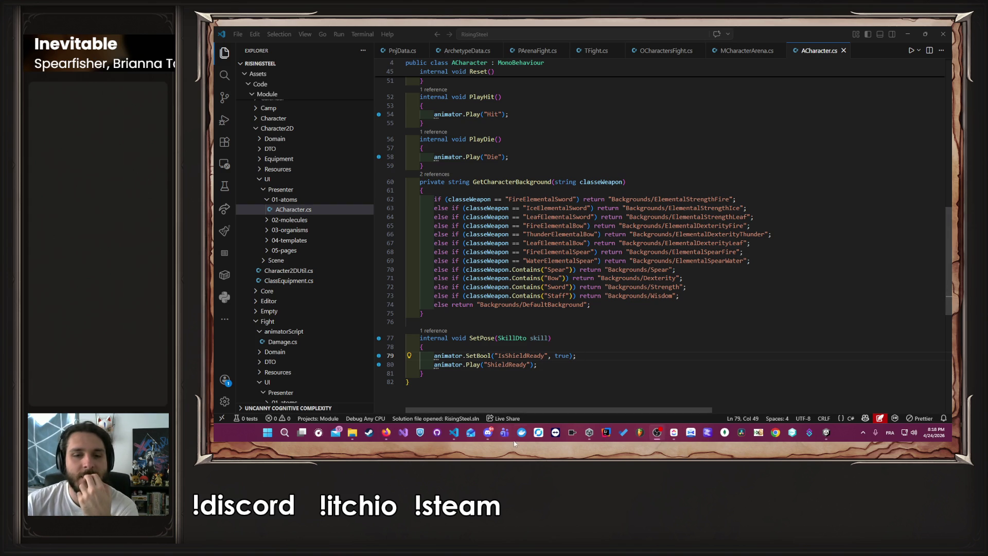
click(826, 436)
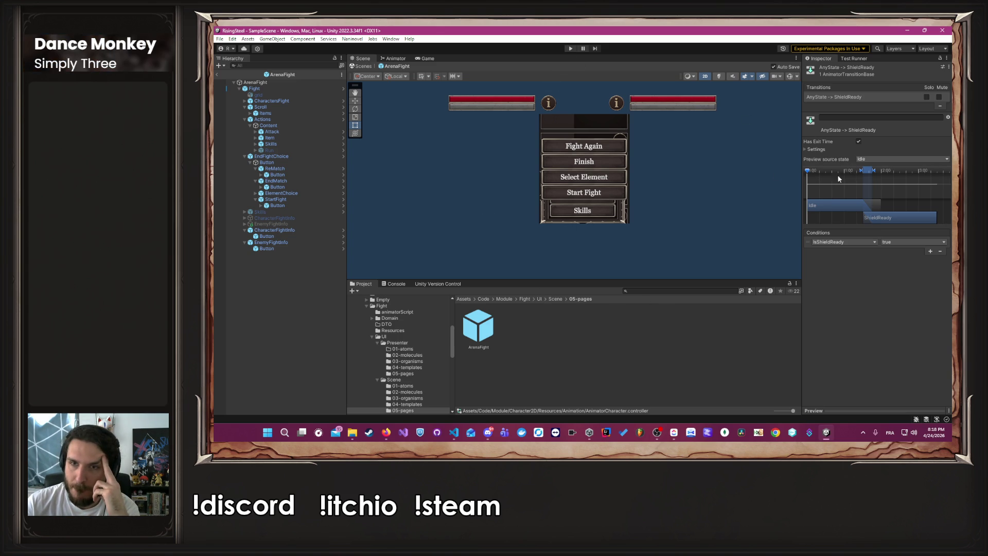
Show the Animator and expand the transition's Settings, toggling Has Exit Time off and back on
click(396, 59)
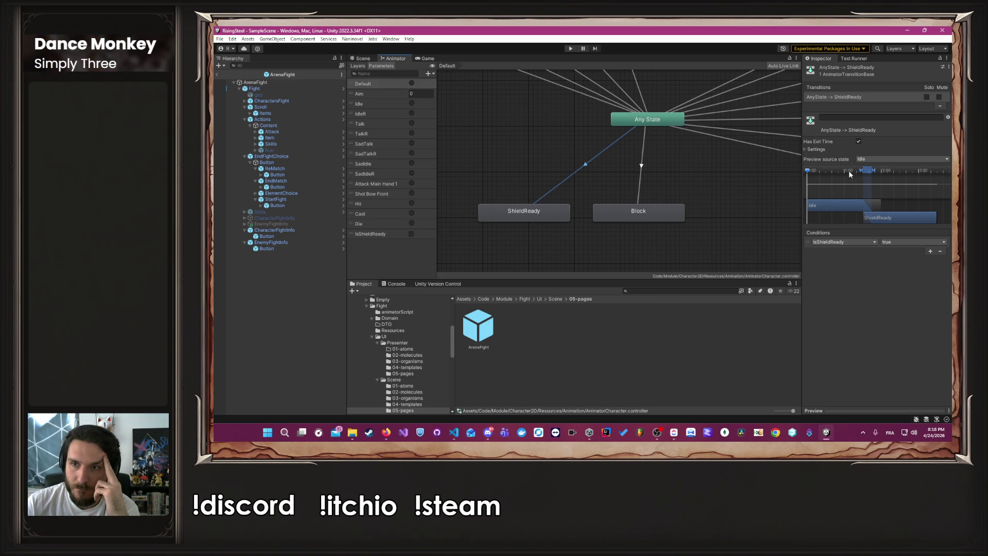
click(882, 159)
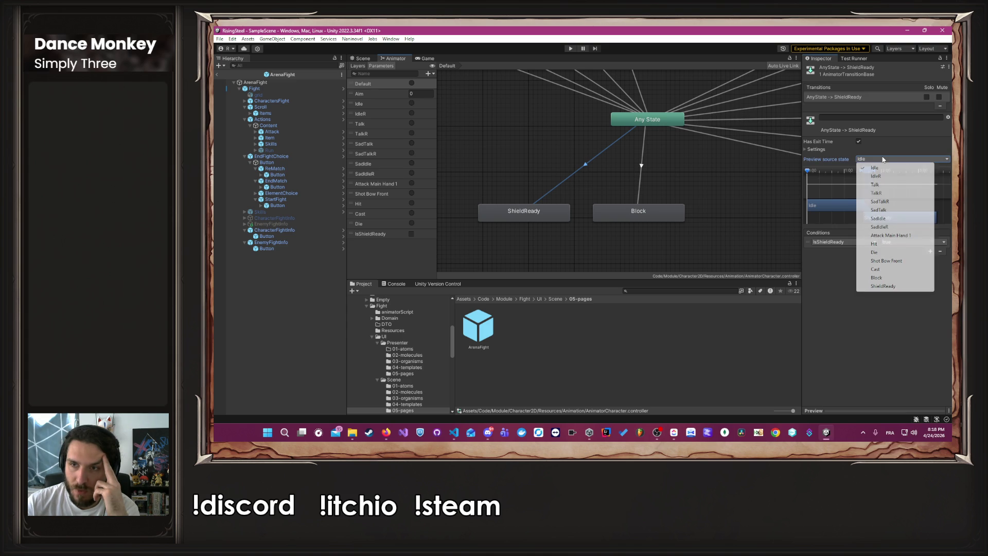
click(828, 150)
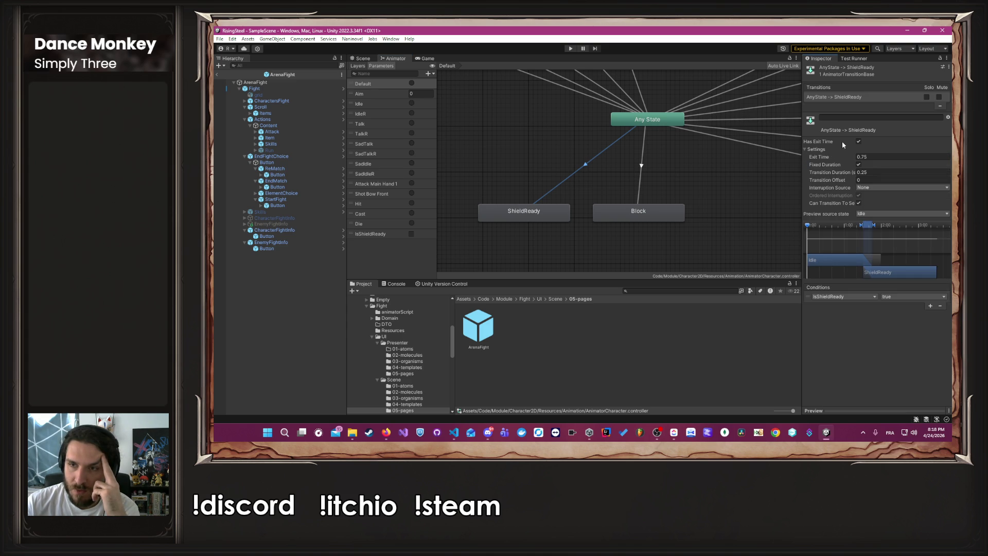
click(858, 142)
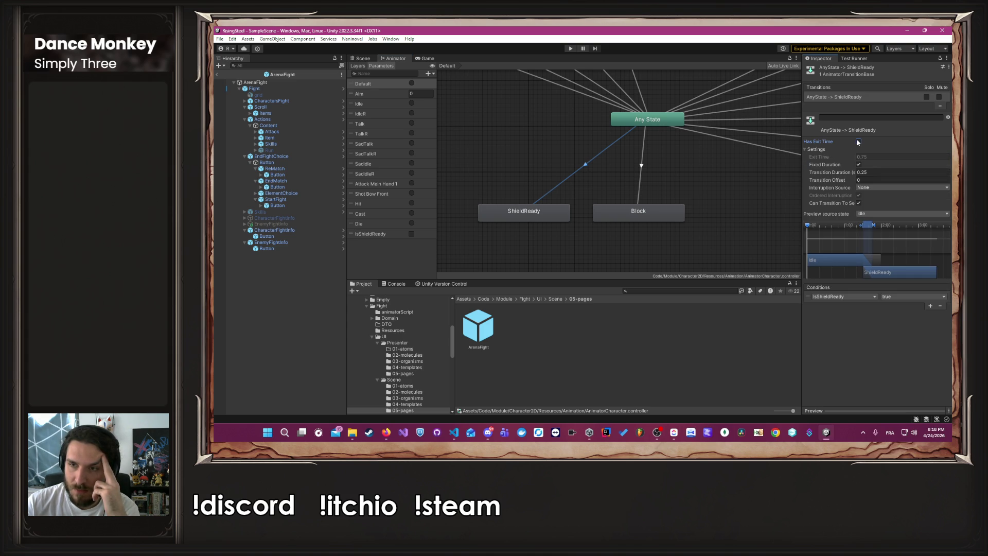
click(858, 142)
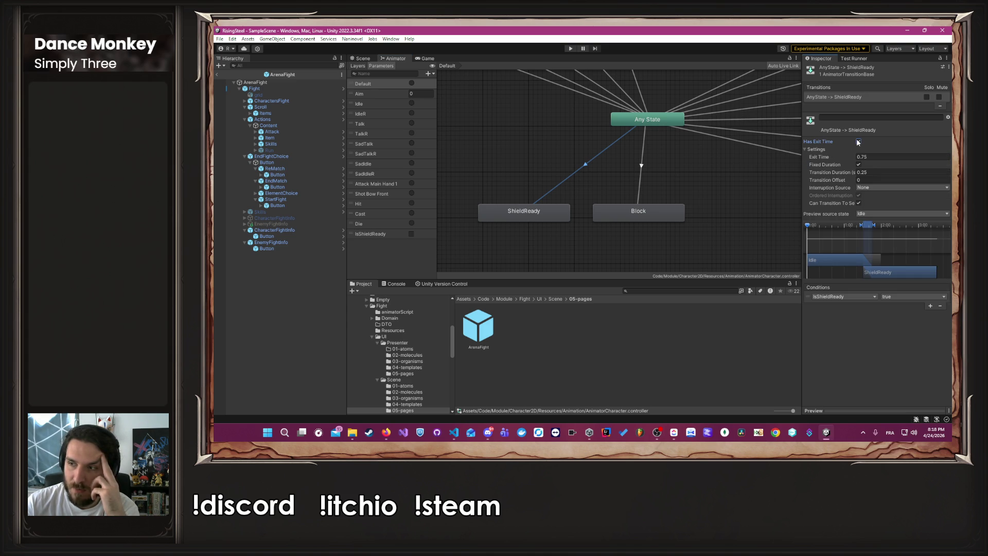
Change the transition's Exit Time from 0.75 to 1 and run the game
click(866, 156)
click(865, 157)
double_click(862, 156)
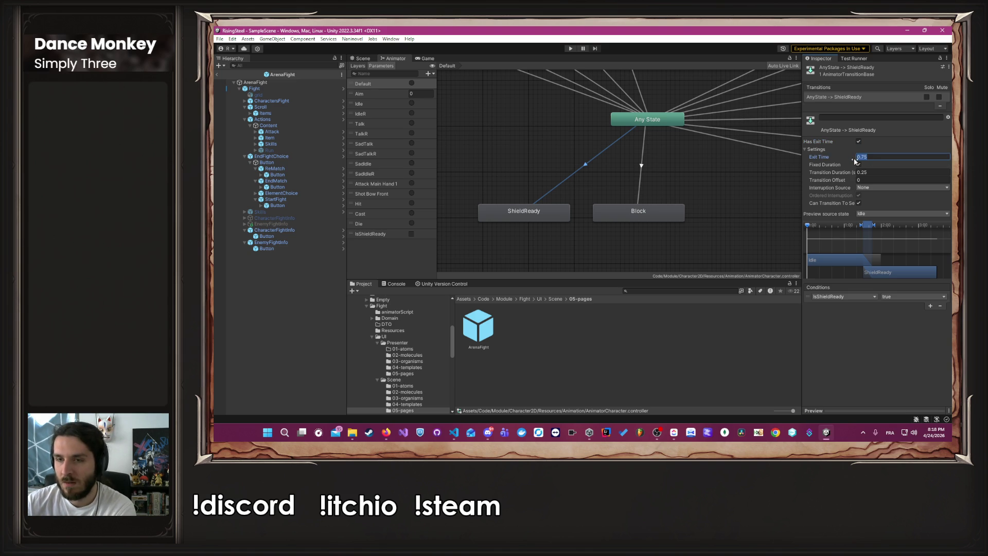
text(1)
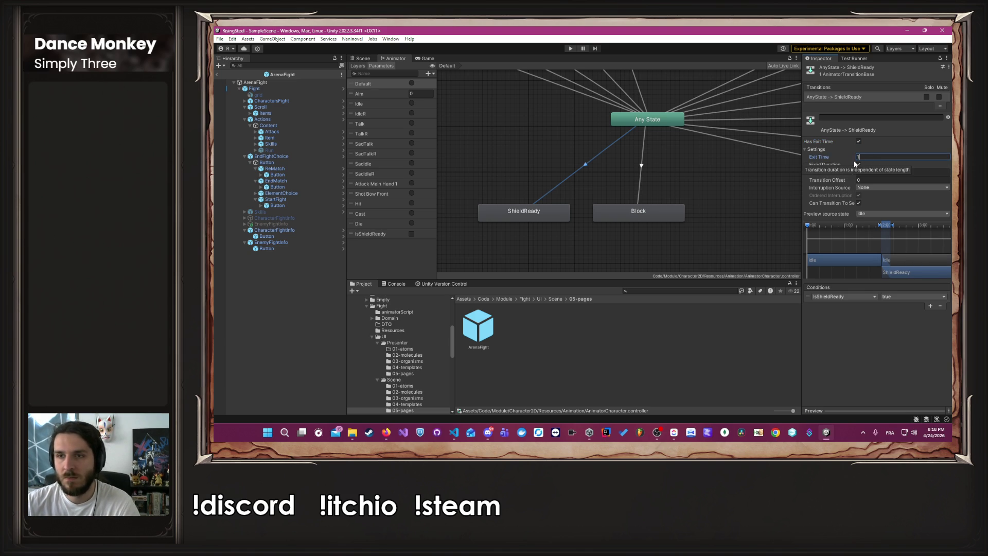
click(567, 51)
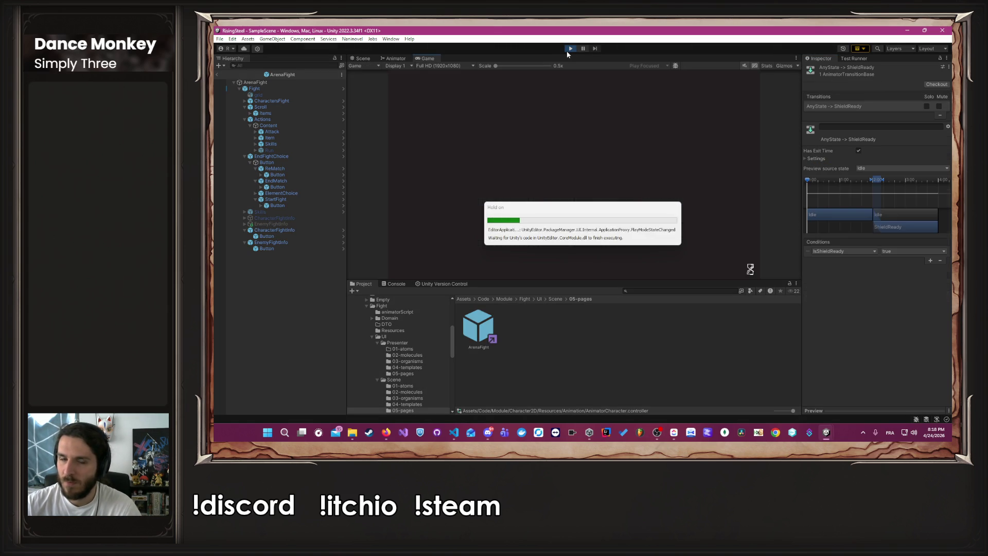
Go through the camp to Mission > Arena, start the fight, and use Skills > Block
click(580, 149)
click(493, 89)
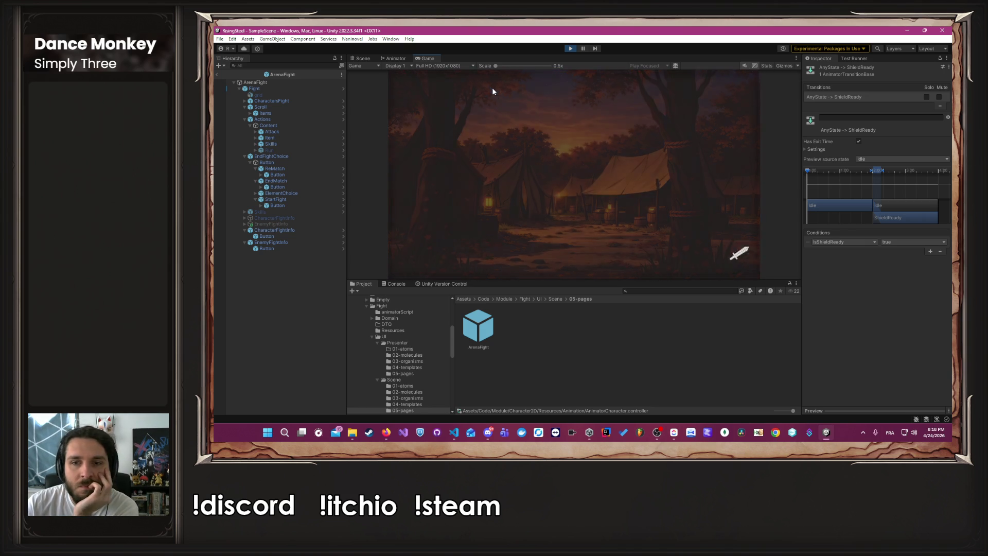
click(465, 146)
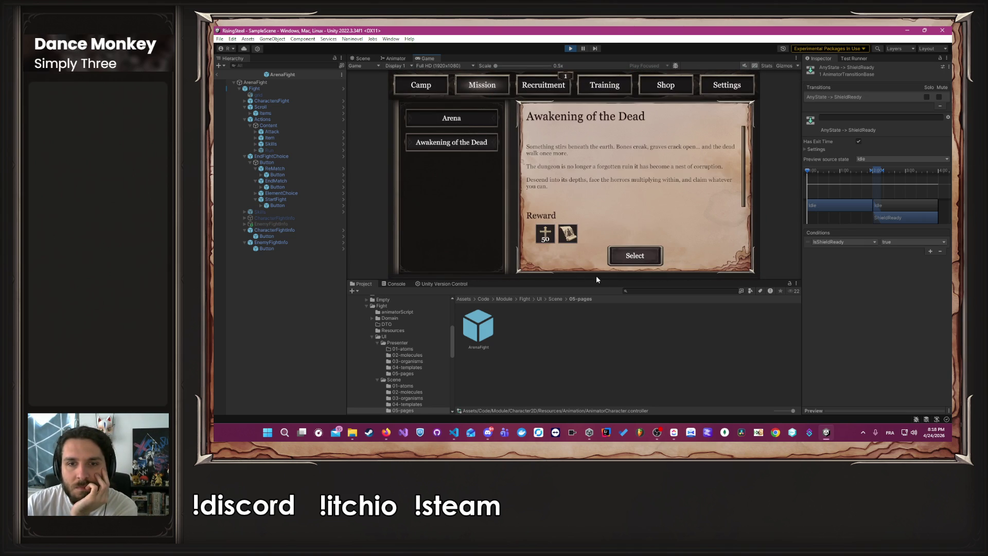
click(485, 149)
click(629, 256)
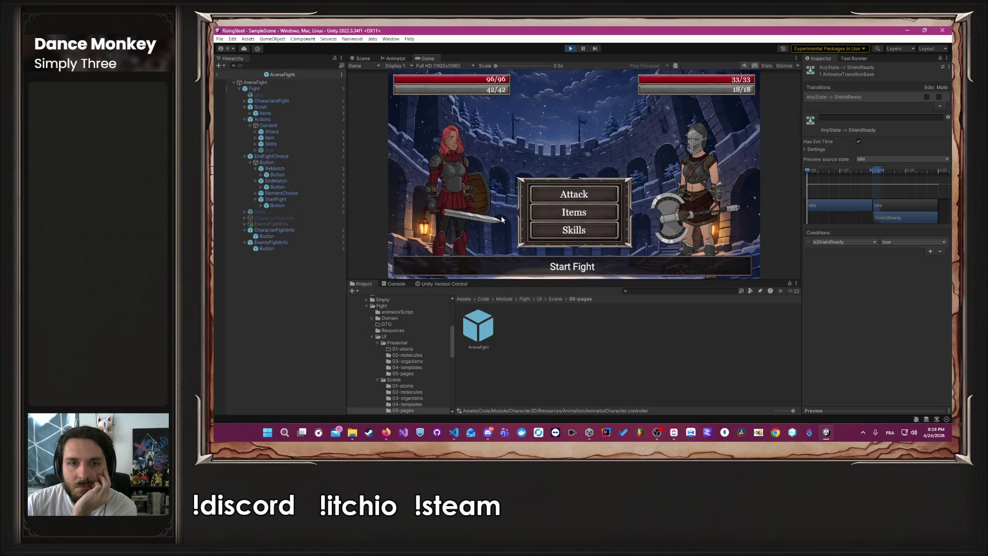
click(554, 234)
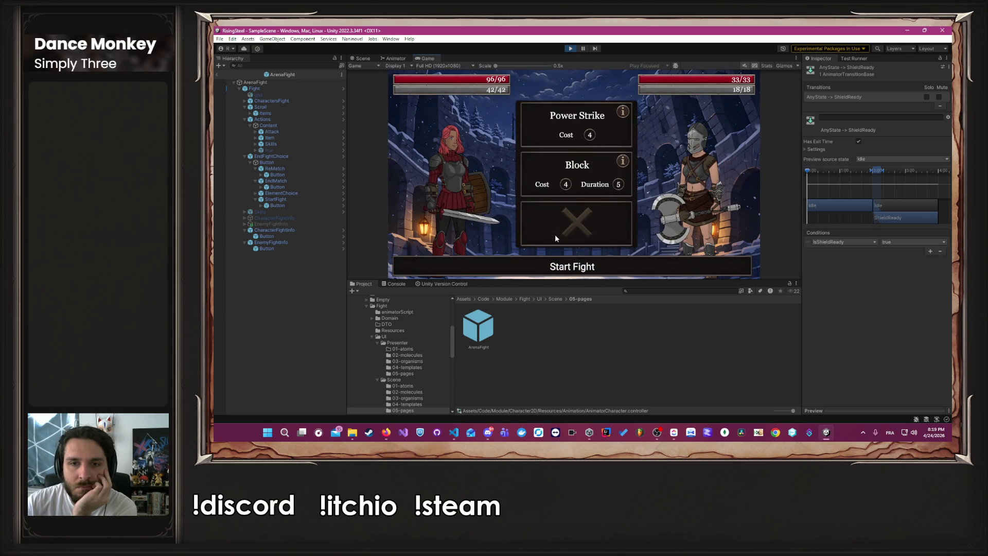
click(542, 174)
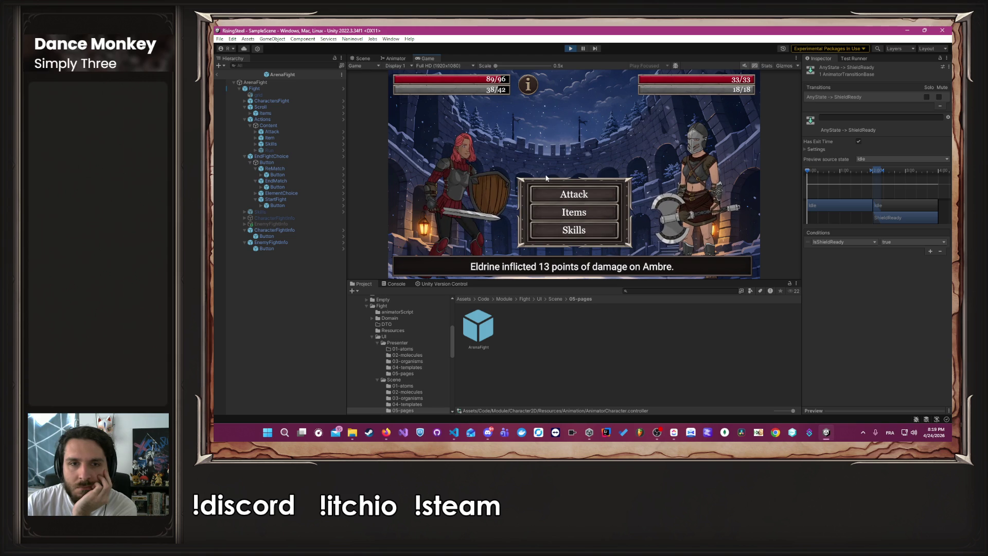
Stop the game and expand the transition Settings to edit Exit Time
click(570, 49)
click(806, 149)
click(868, 157)
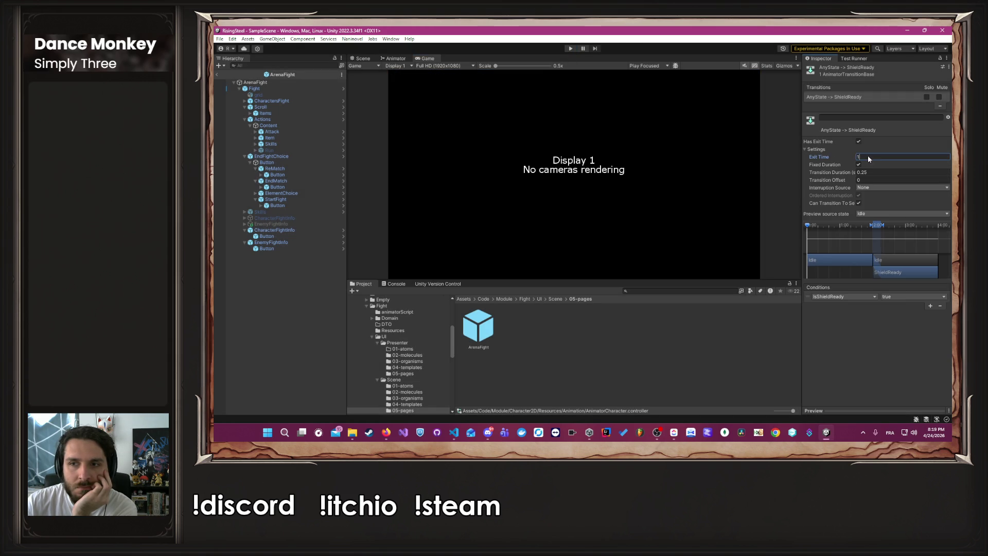
Set the AnyState→ShieldReady Exit Time to 0, replacing a trial 0.01, and start Play mode
text(0.01)
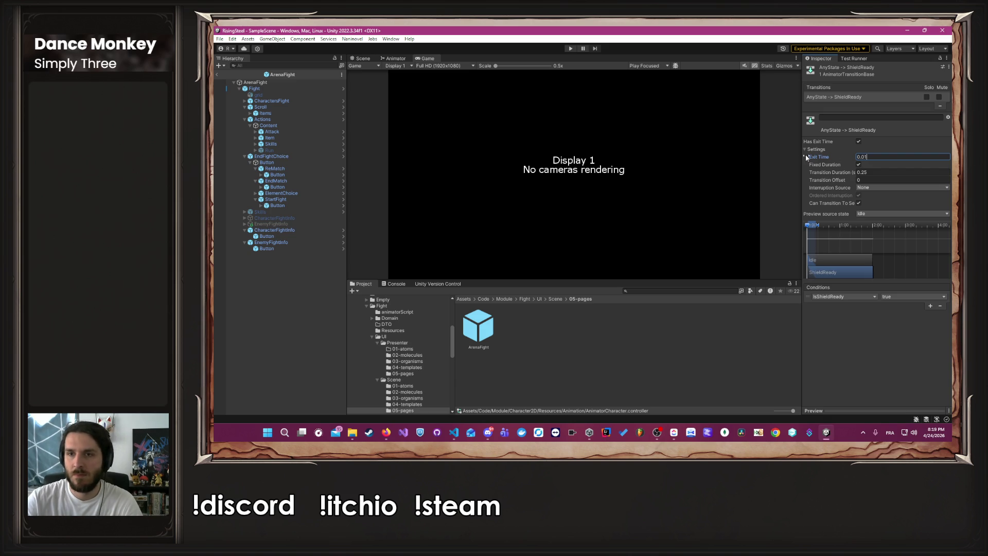
click(880, 160)
text(0)
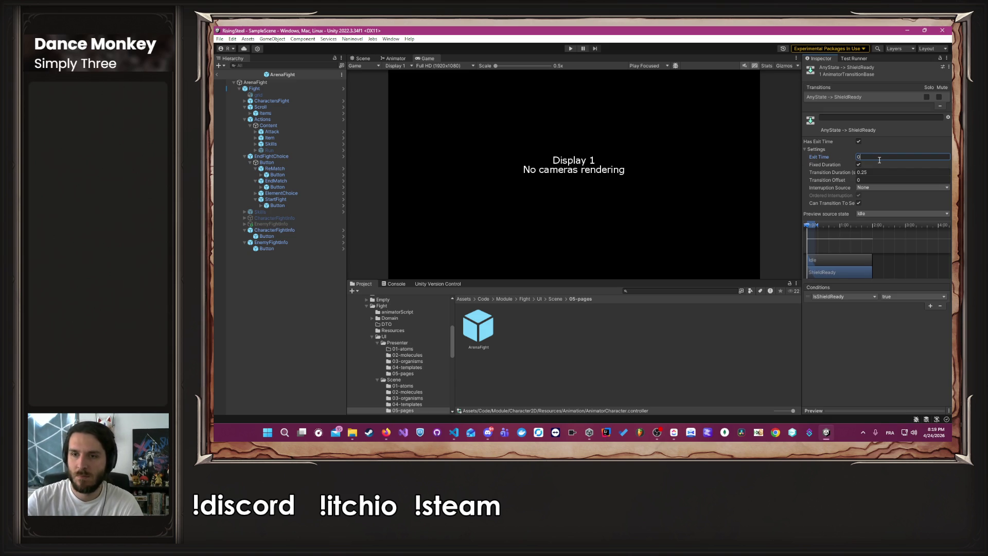
click(775, 140)
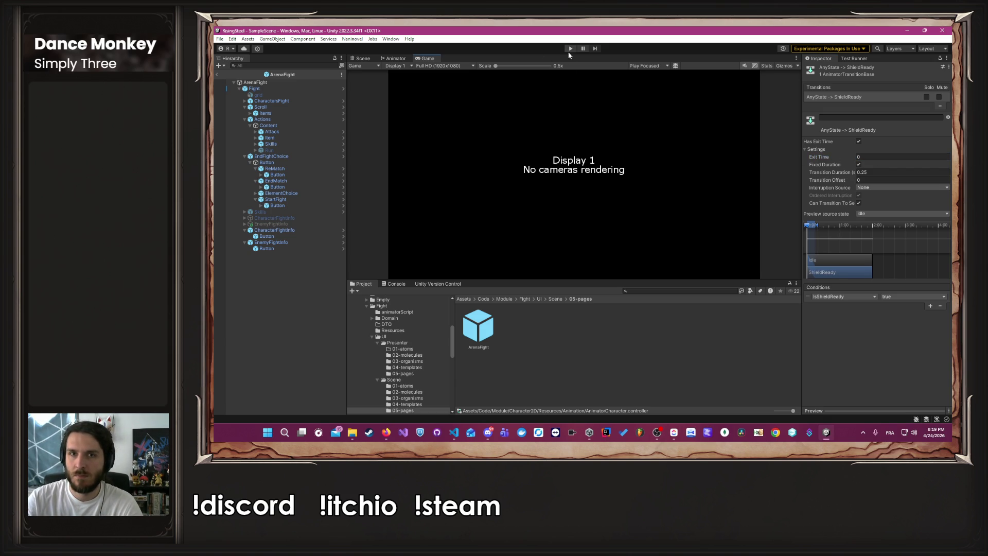
click(569, 49)
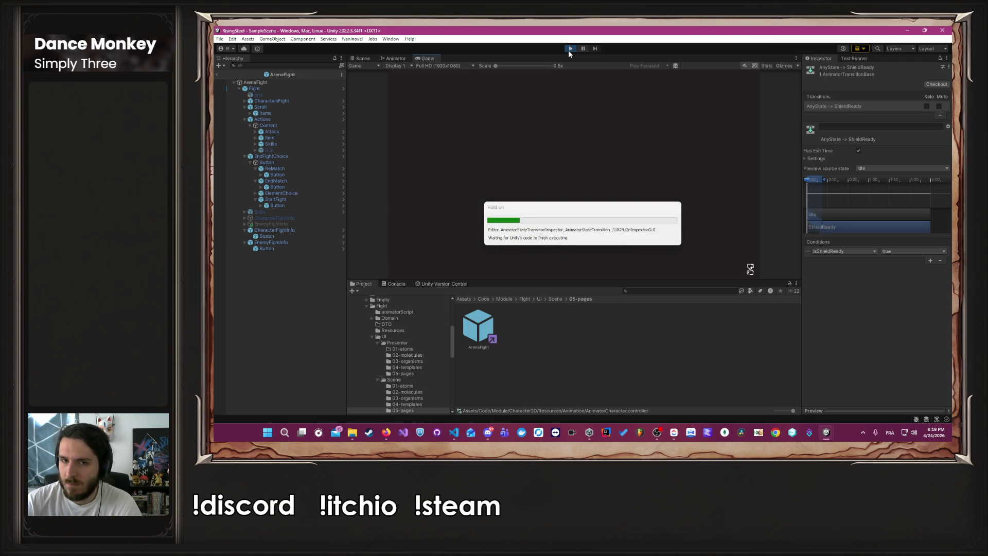
Continue into the camp, choose the Arena mission and begin the fight
click(578, 152)
click(475, 92)
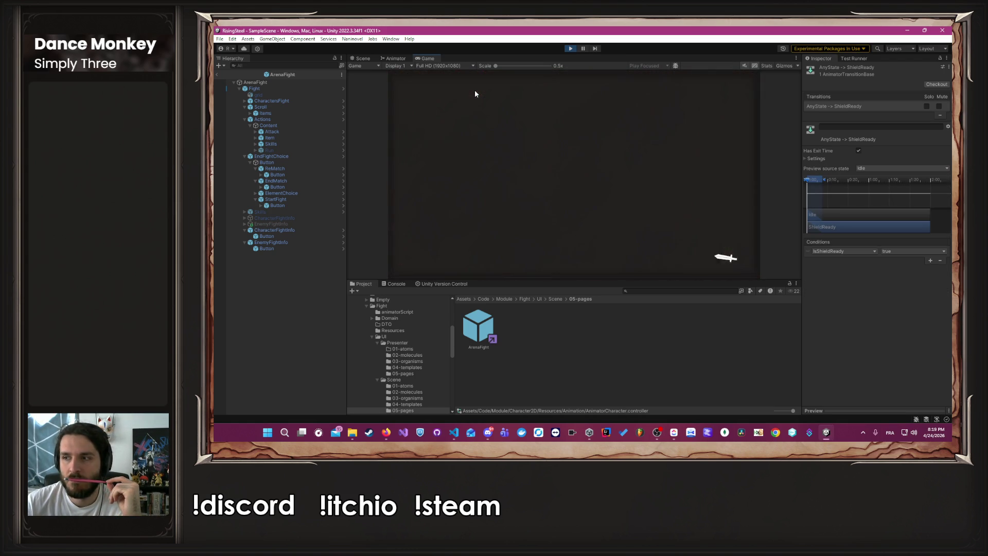
click(469, 119)
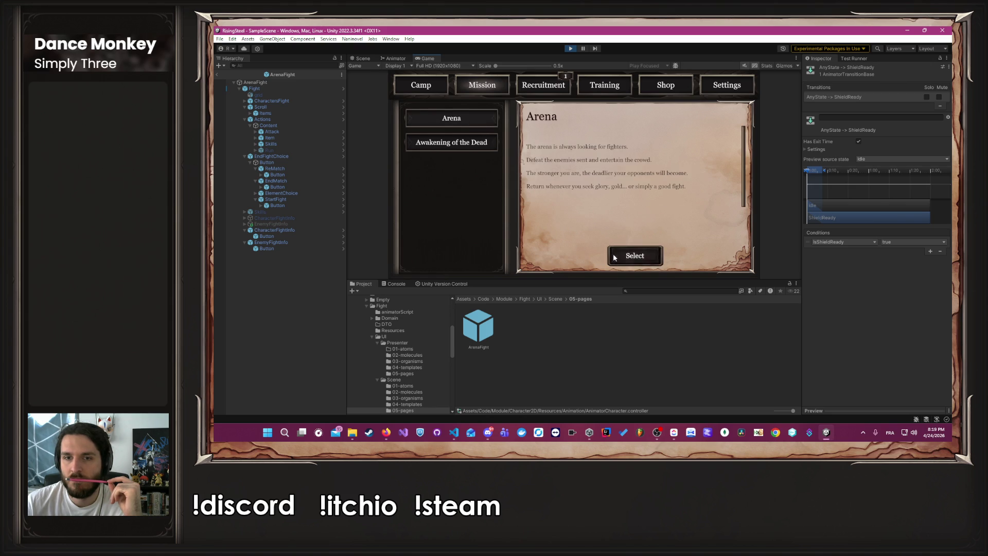
click(614, 256)
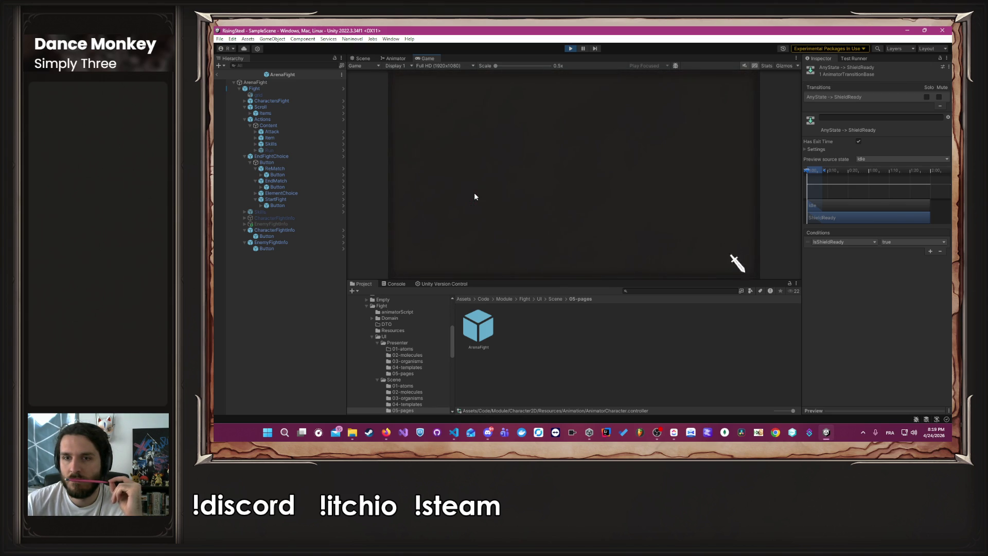
click(530, 175)
click(540, 227)
click(544, 190)
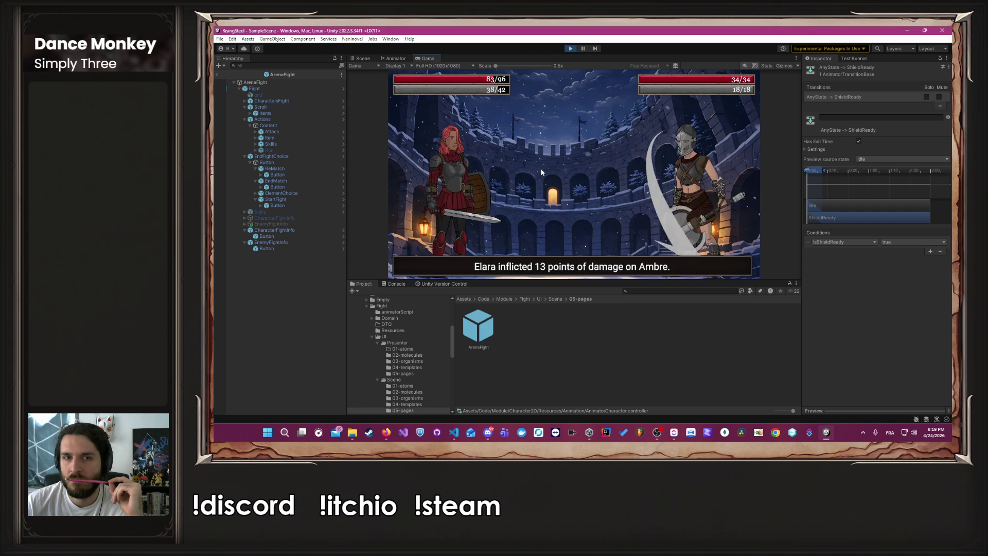
Use Block in the fight, check the empty items panel, then stop the game
click(548, 230)
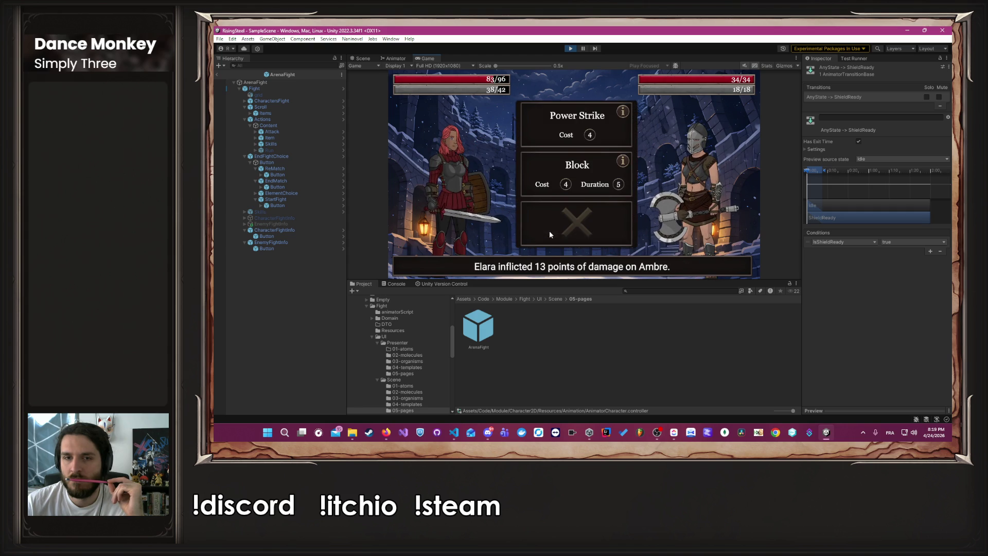
click(537, 179)
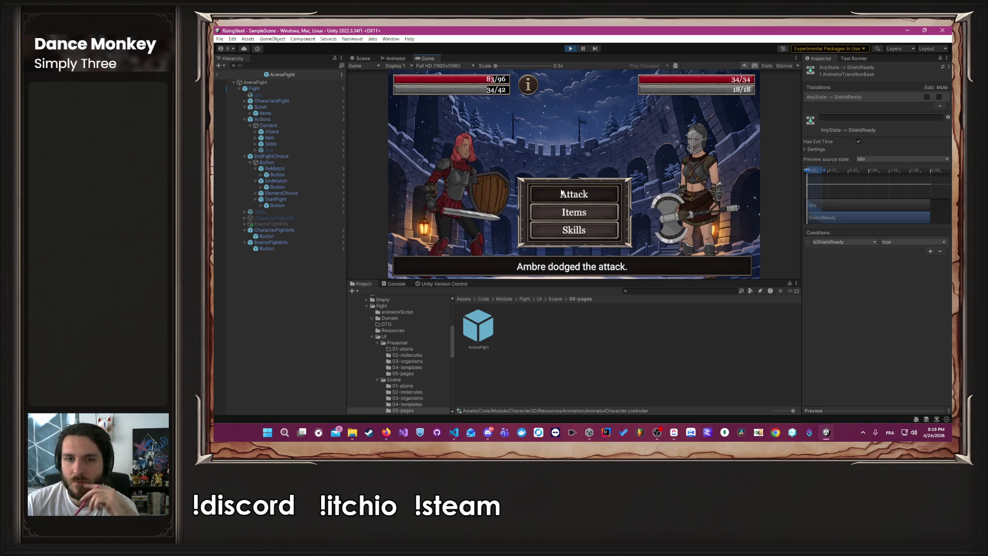
click(569, 215)
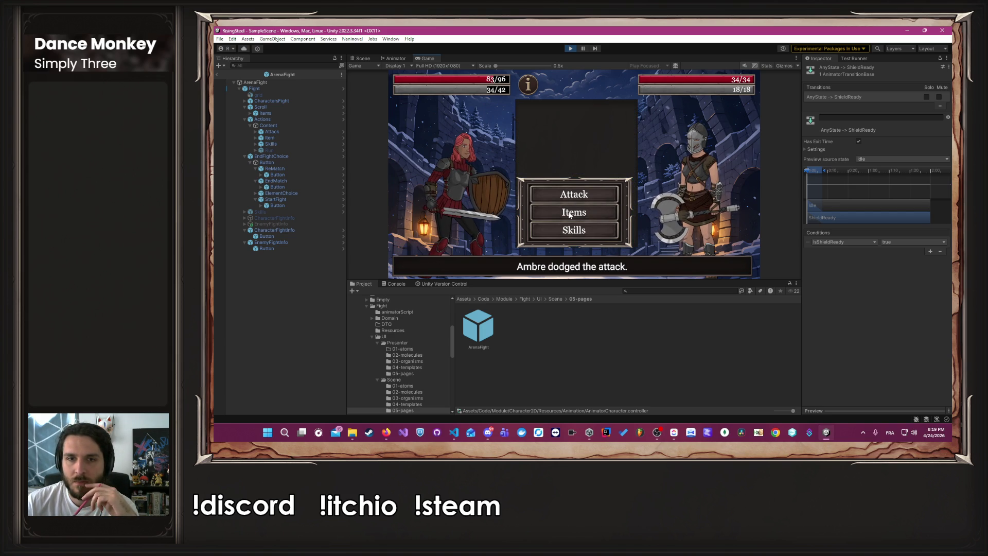
click(570, 215)
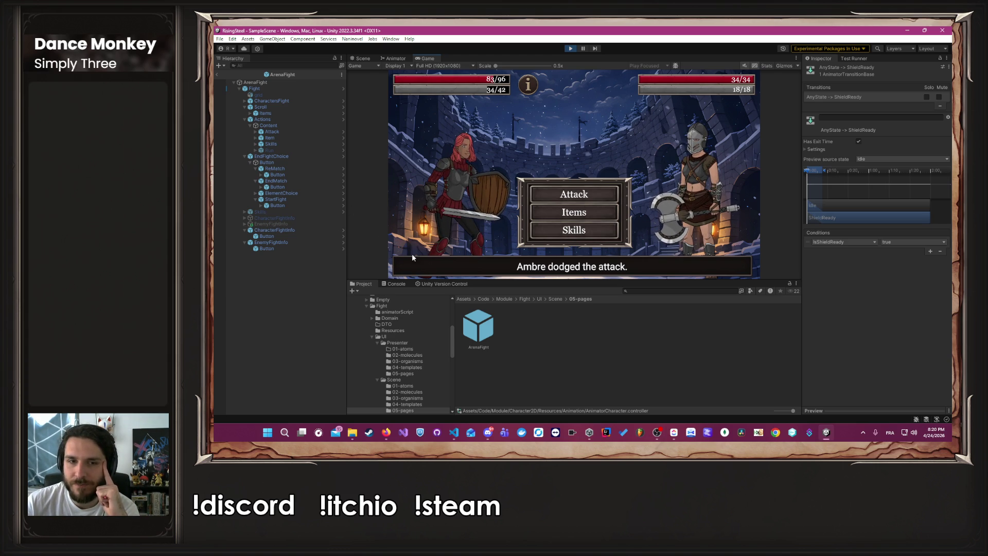
click(569, 49)
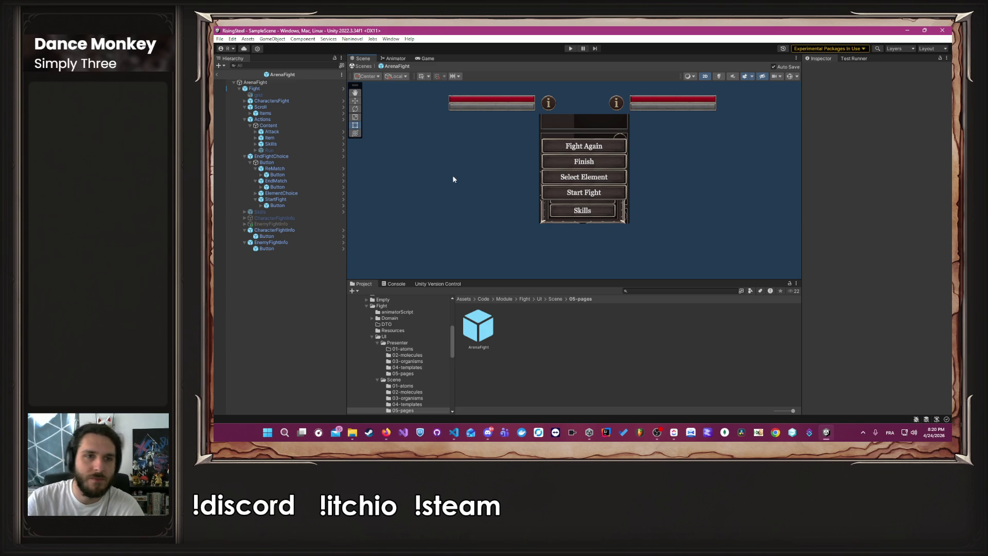
Make the grid object visible and drag the Actions panel to the left side
click(301, 96)
click(824, 68)
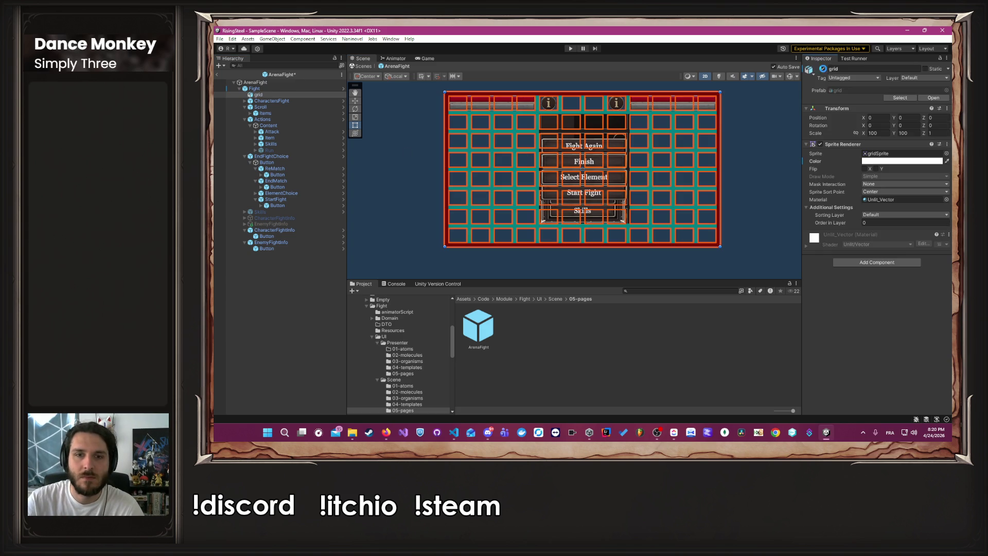
click(296, 120)
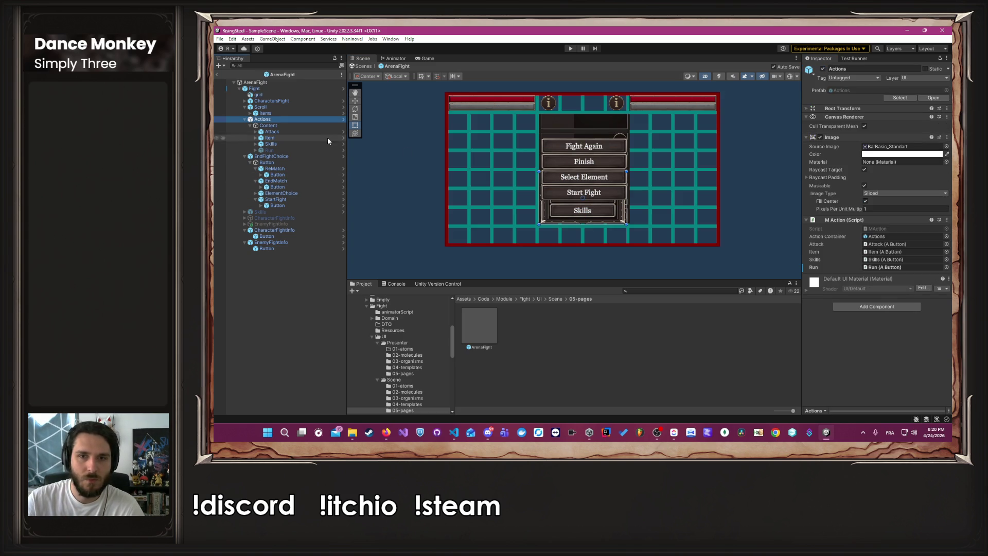
drag(582, 220, 491, 220)
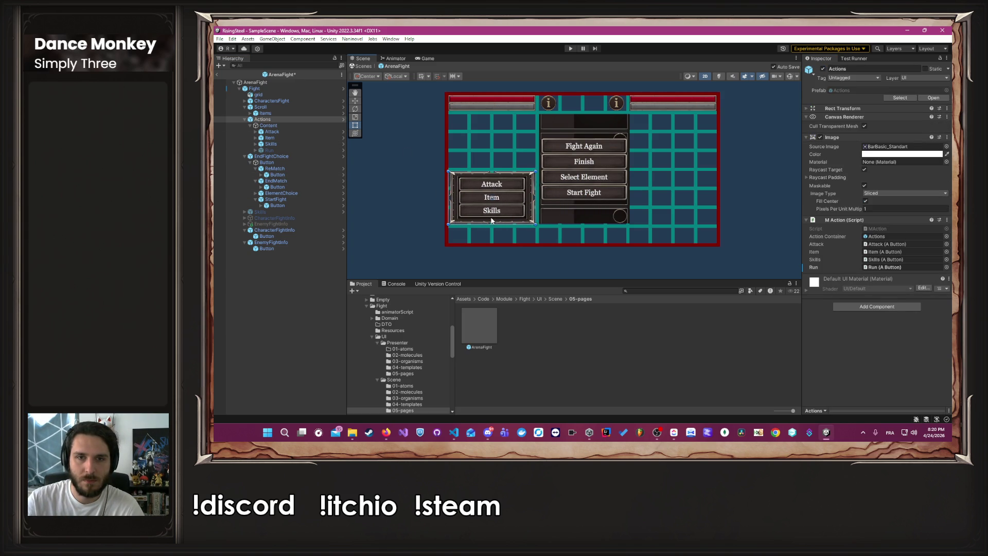
Lower the Actions panel and line its edge up with the red bar
scroll(532, 239, up, 3)
scroll(532, 239, up, 5)
drag(472, 155, 471, 237)
scroll(598, 264, up, 5)
mouse_move(599, 271)
mouse_down()
mouse_move(611, 194)
mouse_move(566, 163)
mouse_up()
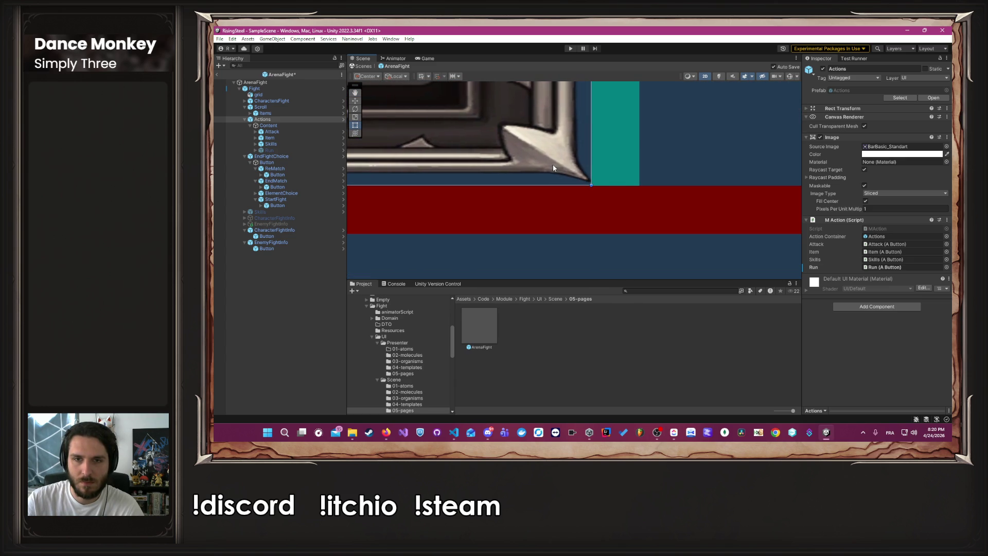
scroll(587, 189, up, 5)
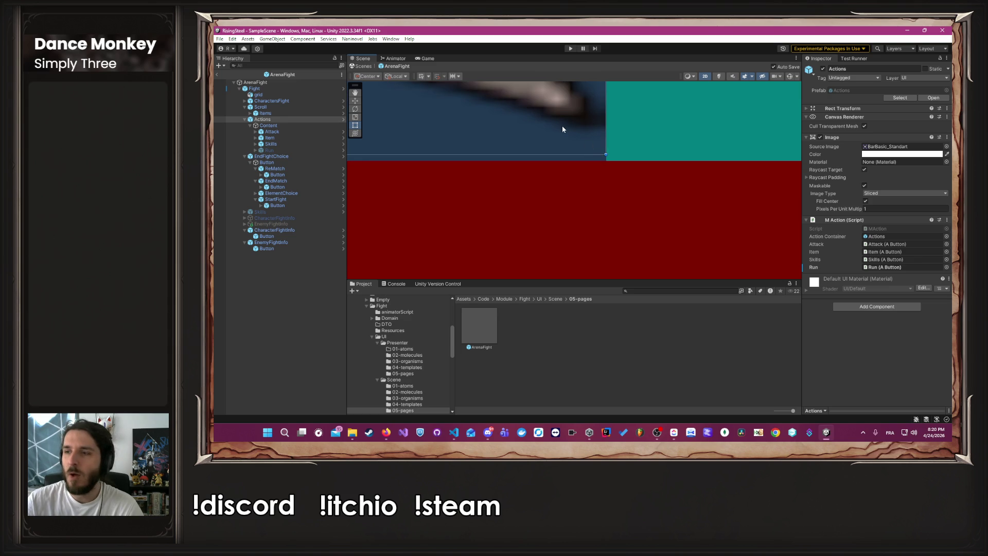
drag(570, 107, 570, 114)
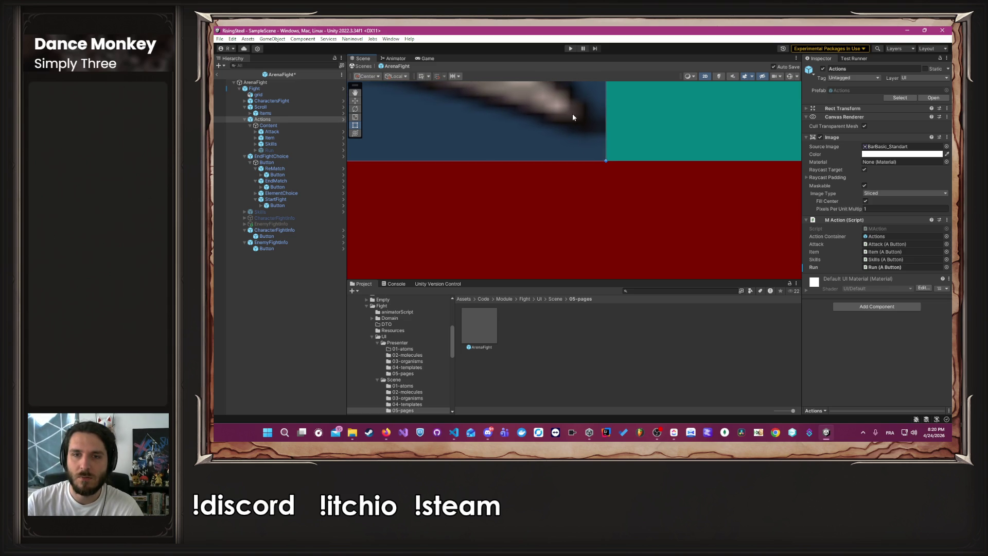
scroll(580, 126, up, 2)
scroll(591, 136, up, 2)
drag(600, 142, 594, 155)
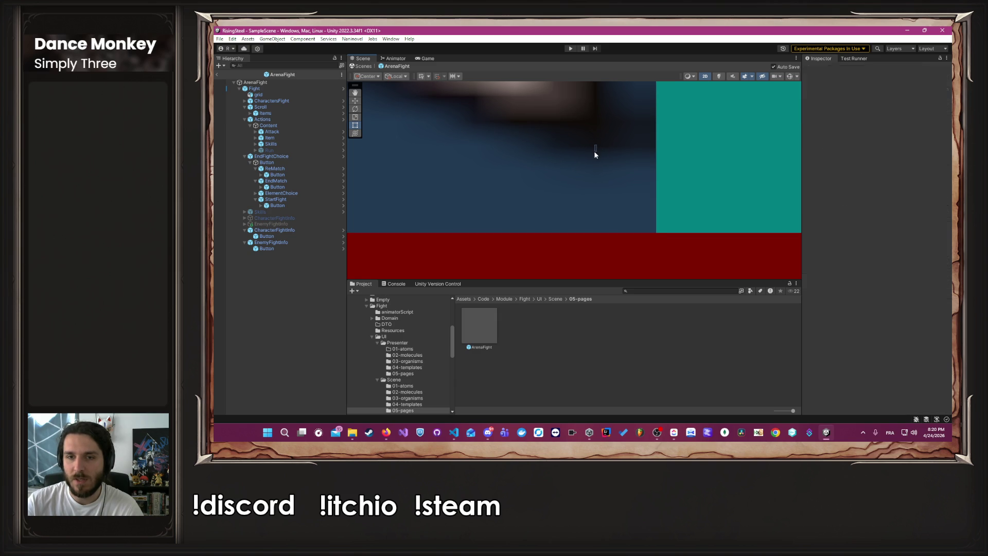
Raise the Actions panel edge slightly, then view the whole fight layout
click(289, 119)
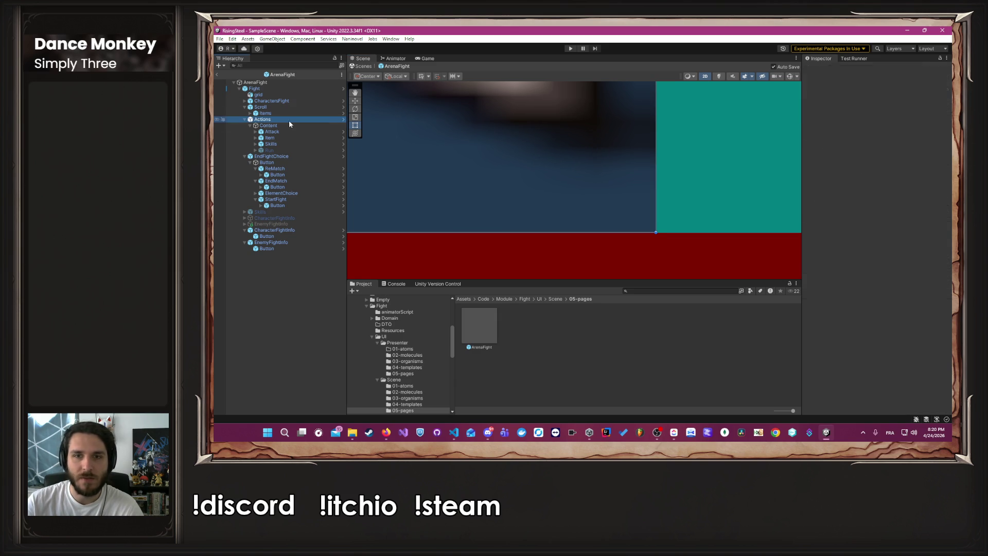
drag(524, 175, 514, 173)
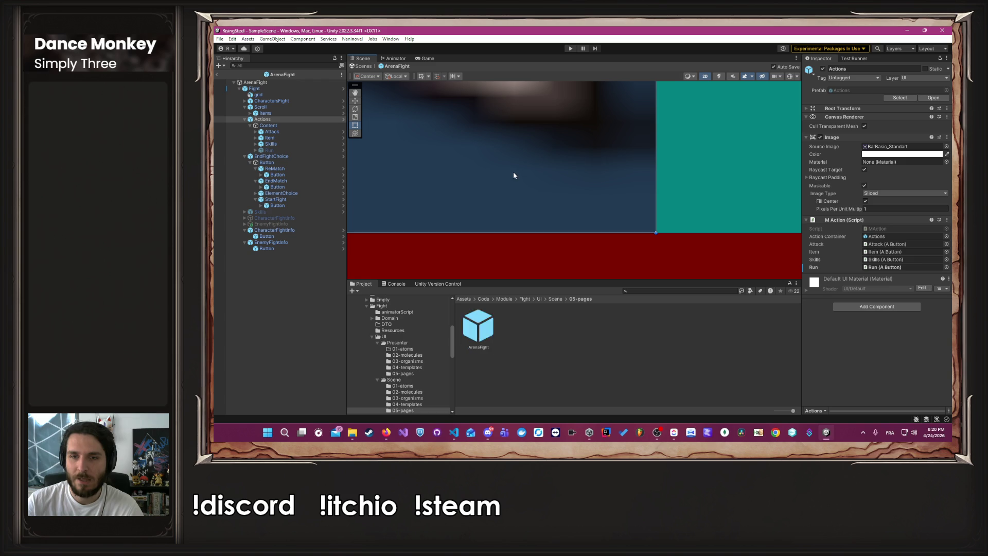
scroll(511, 173, down, 3)
scroll(510, 177, down, 10)
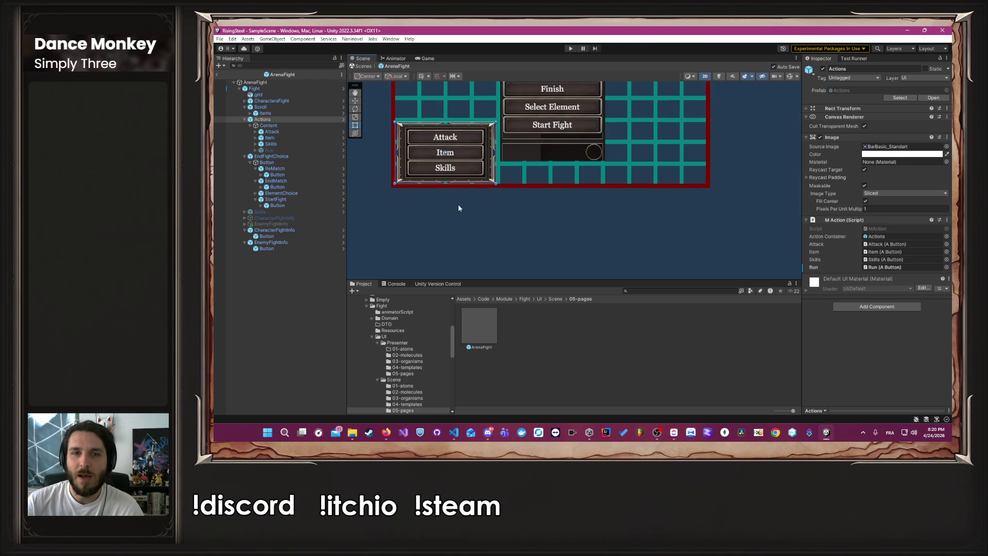
click(425, 225)
drag(409, 215, 522, 266)
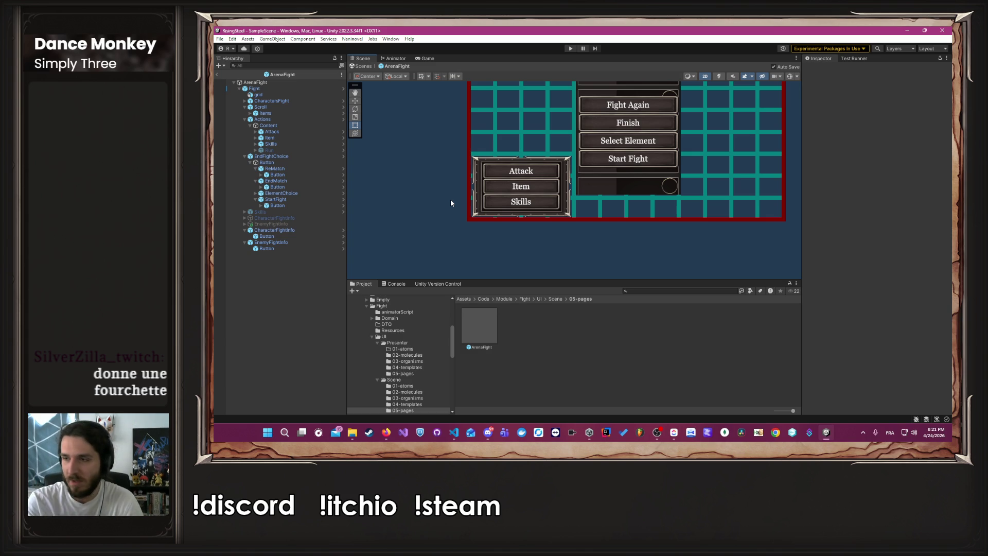
scroll(450, 202, down, 3)
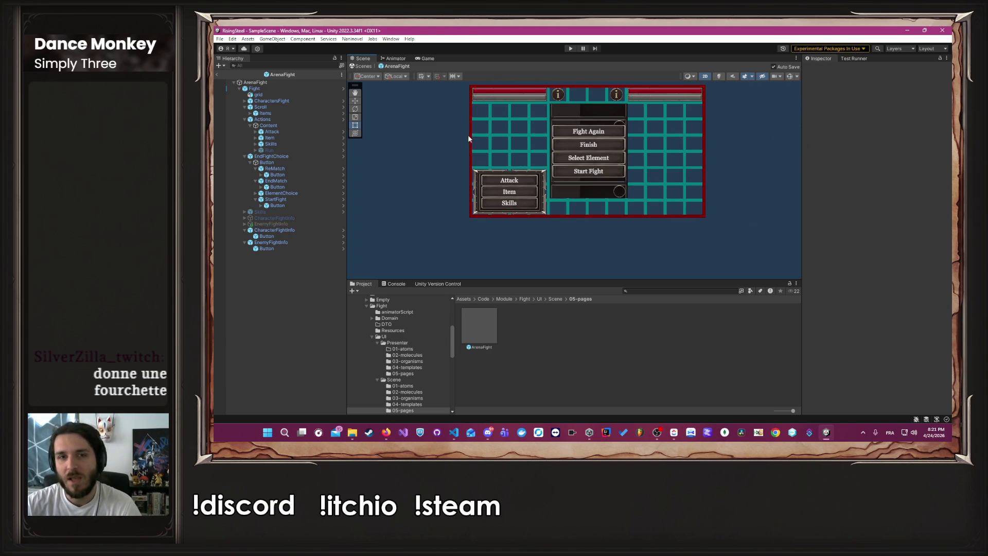
Deactivate the grid object in the Inspector and enter Play mode
click(258, 95)
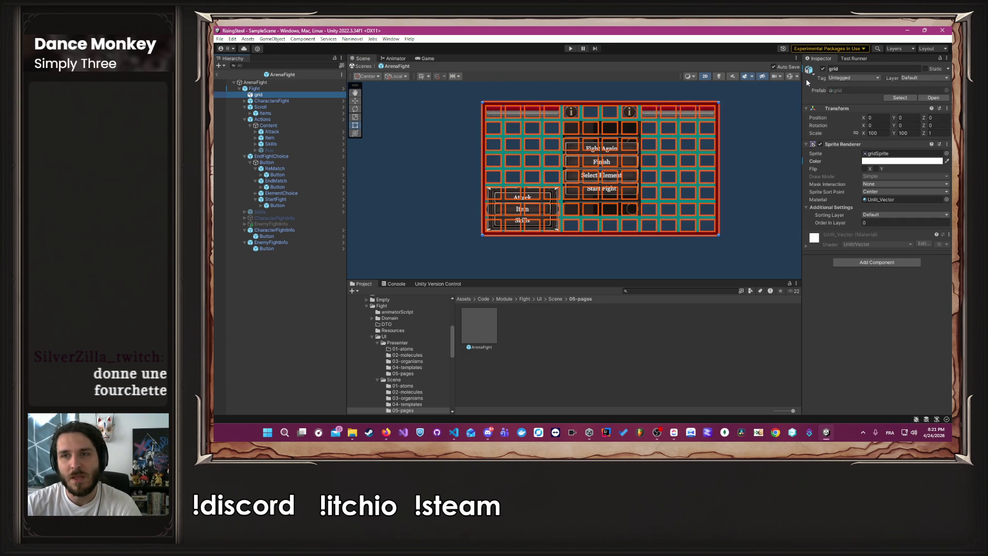
click(822, 68)
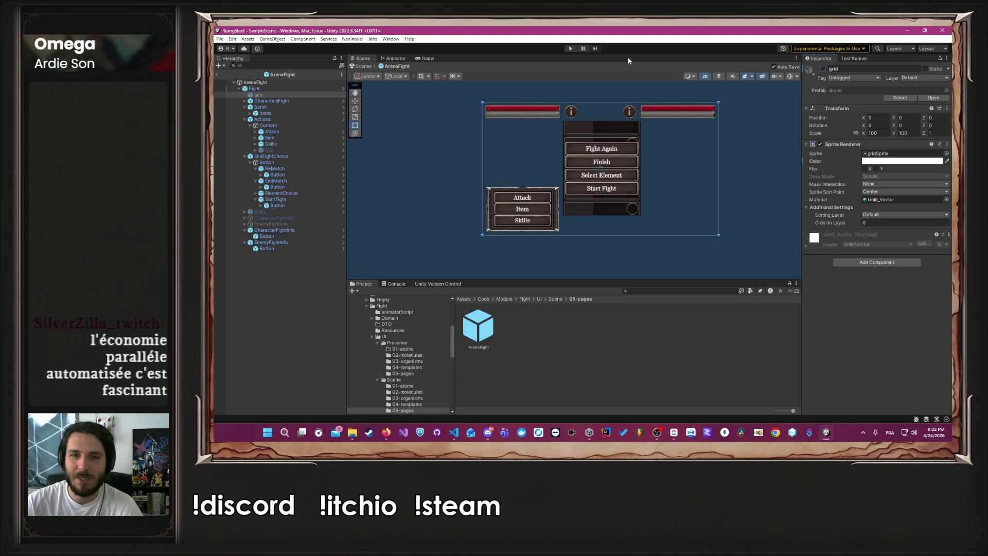
click(570, 49)
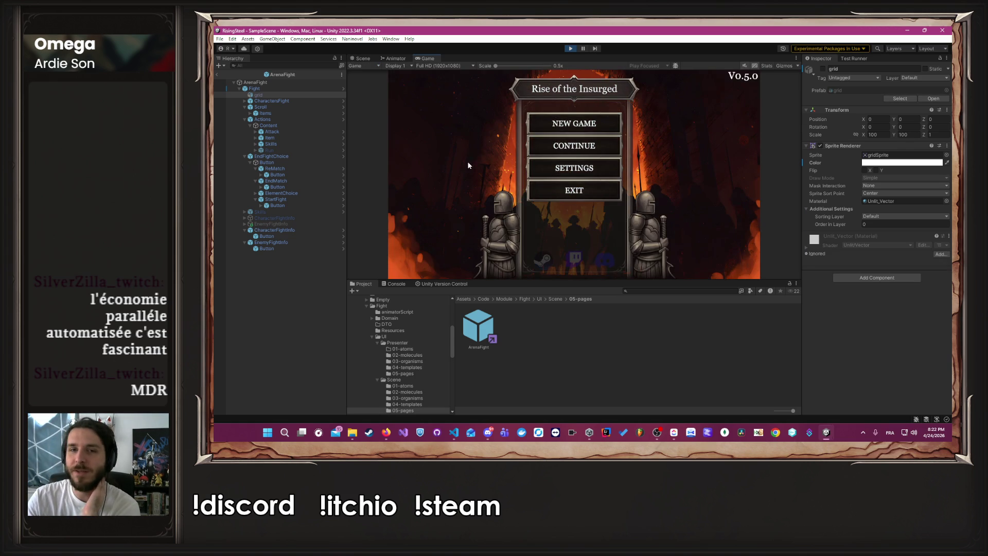
Continue the saved game and buy ten Chickens in the shop
click(544, 151)
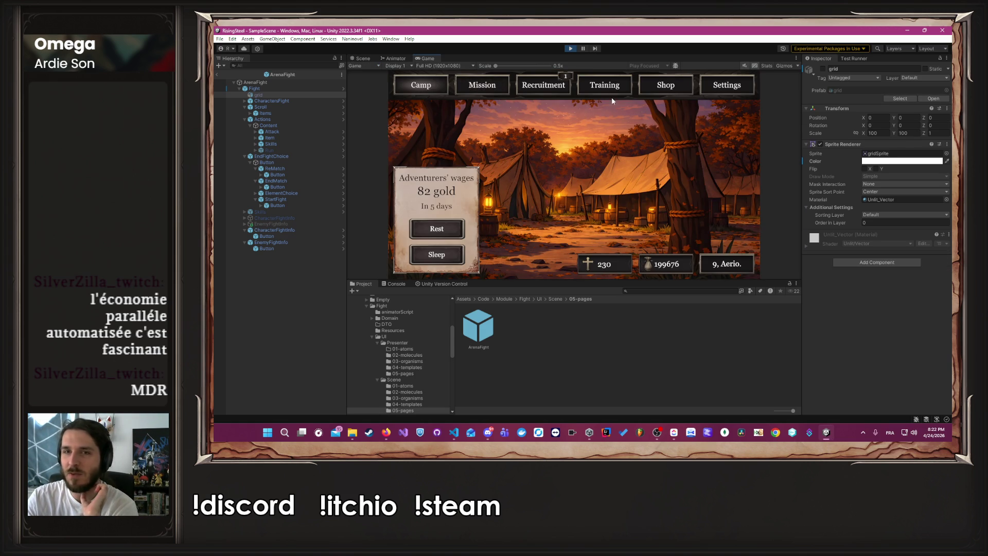
click(655, 90)
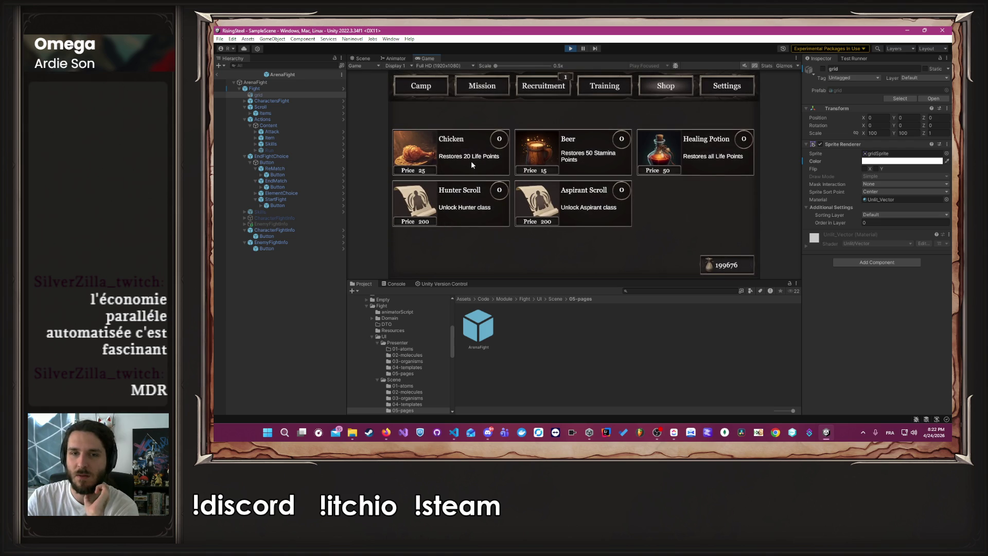
click(470, 150)
click(469, 149)
click(470, 150)
click(470, 150)
click(470, 150)
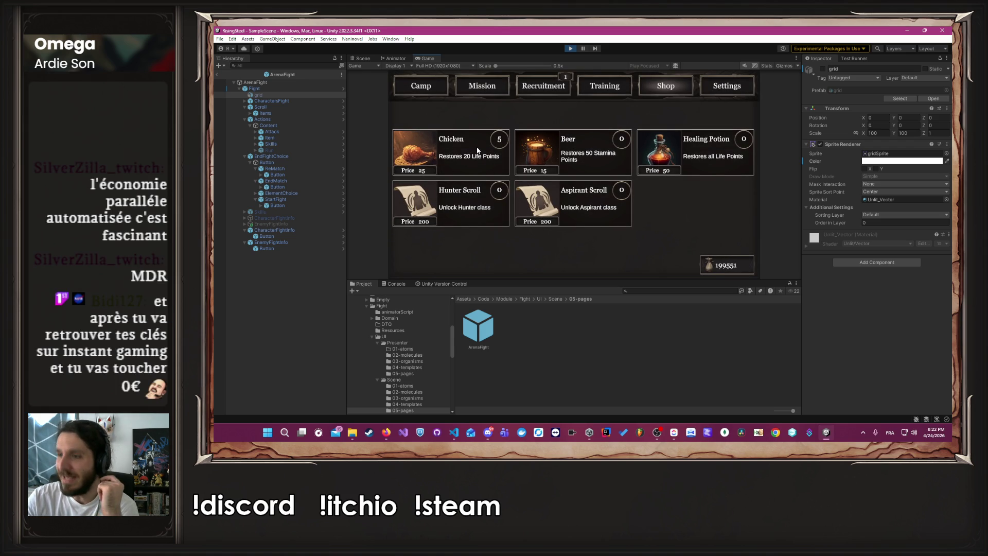
click(474, 150)
click(471, 150)
click(469, 149)
click(467, 148)
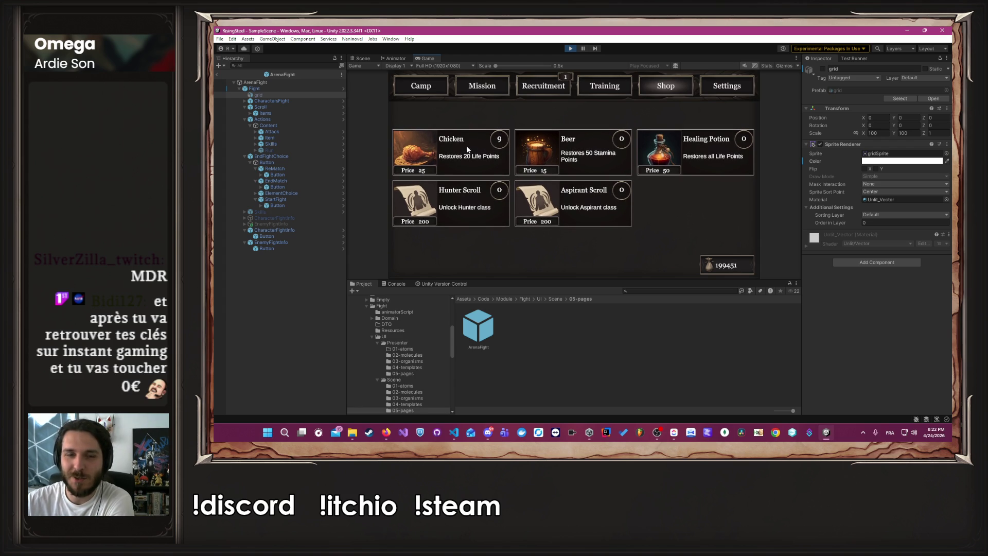
click(467, 149)
Select the Arena mission and start the arena fight
click(492, 86)
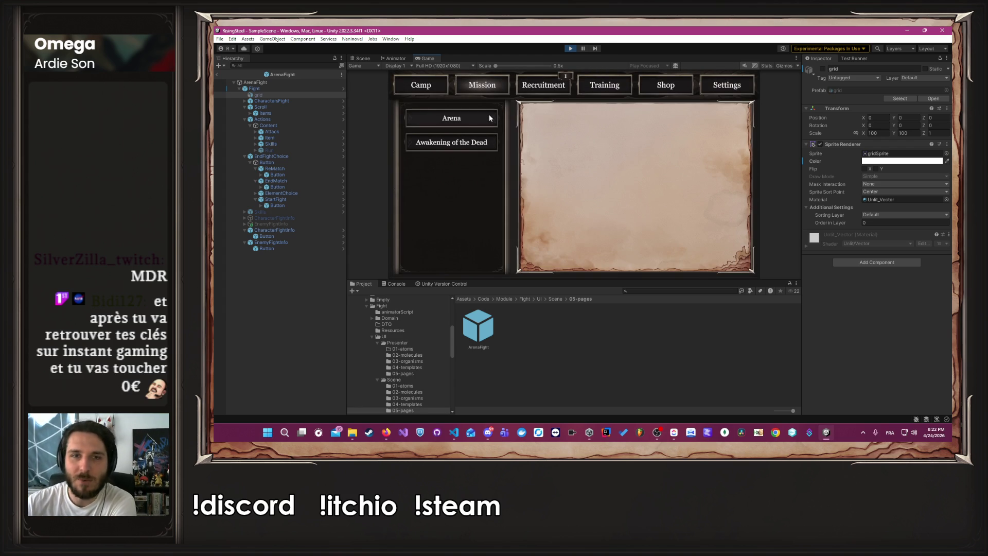
click(489, 116)
click(654, 260)
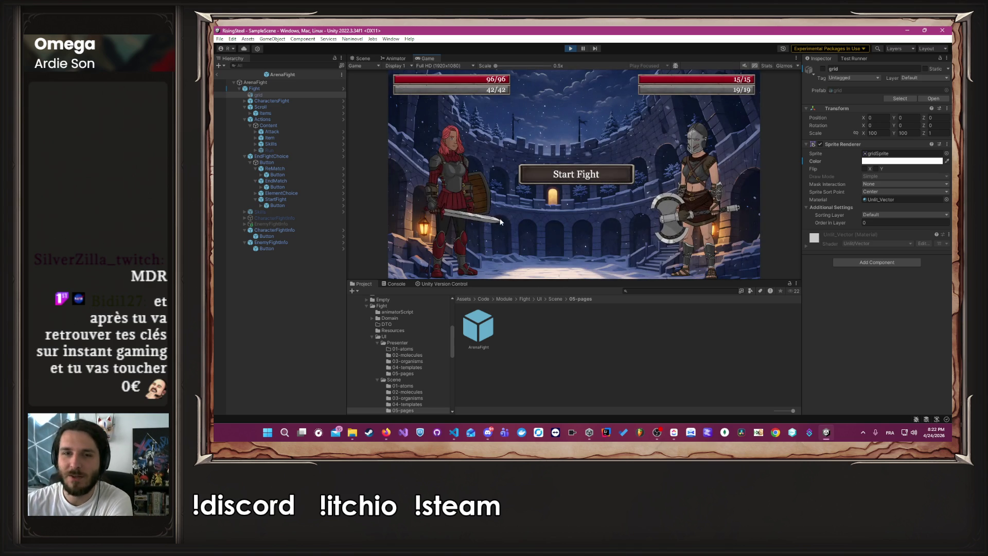
click(599, 178)
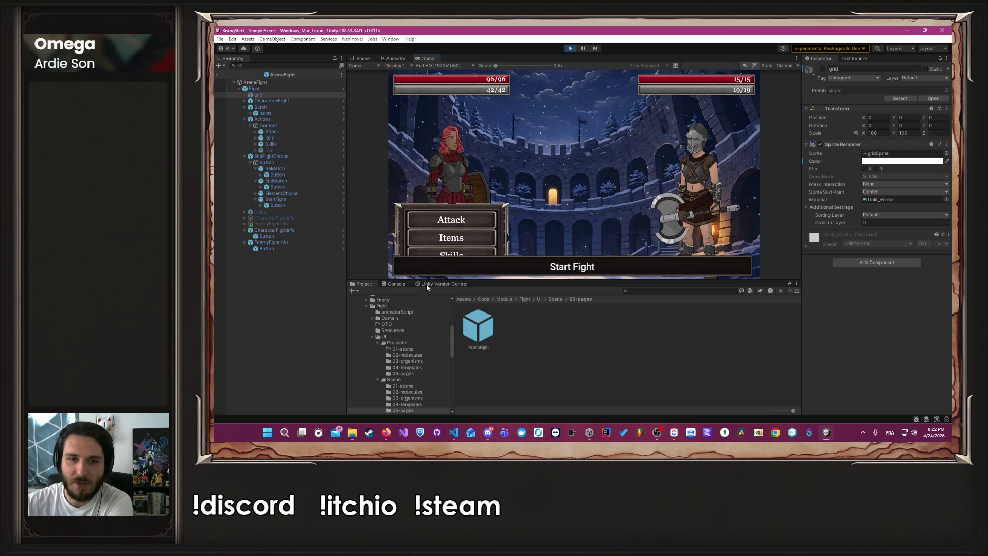
Use the Block skill against the enemy, then view the character's Animator graph
click(452, 256)
click(583, 180)
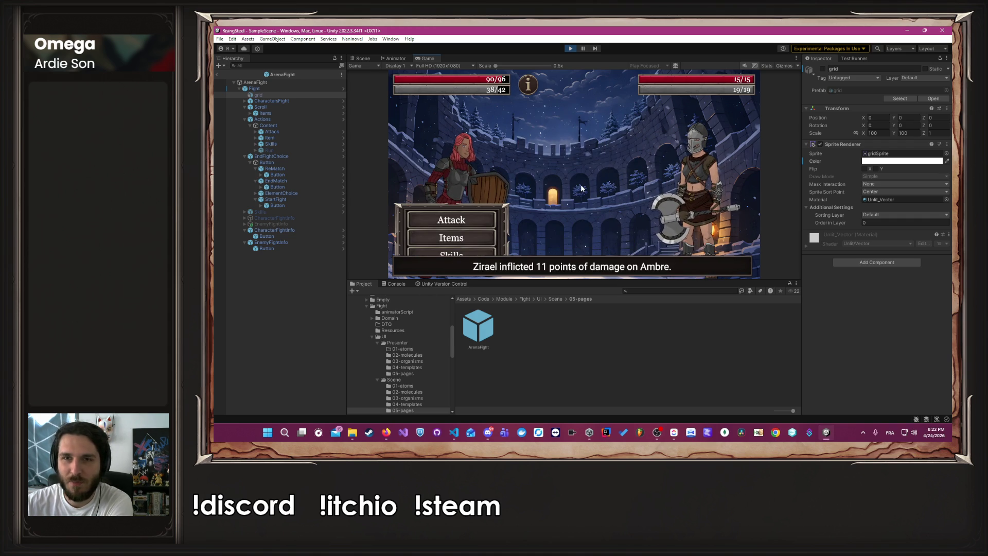
click(396, 58)
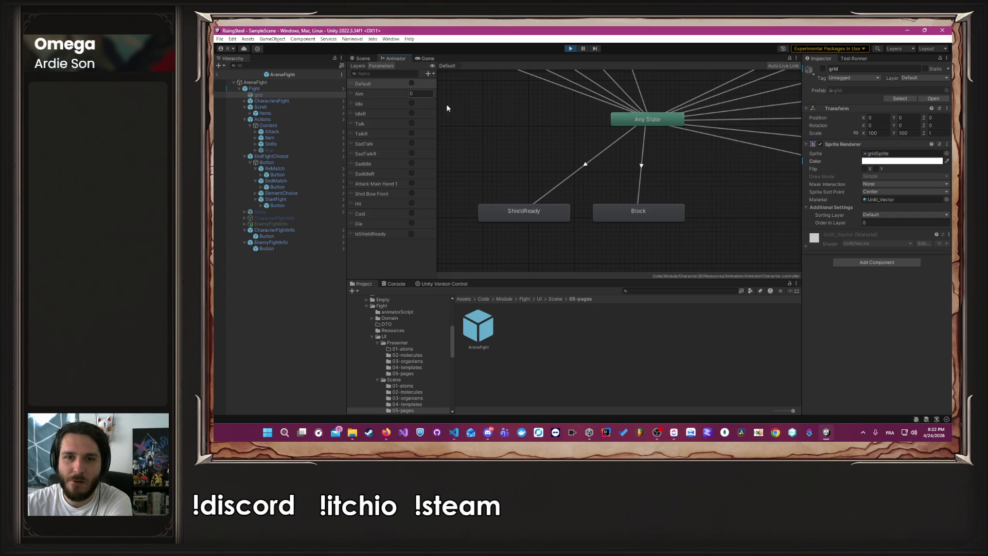
Set the Any State→ShieldReady transition's blend duration to zero
click(551, 191)
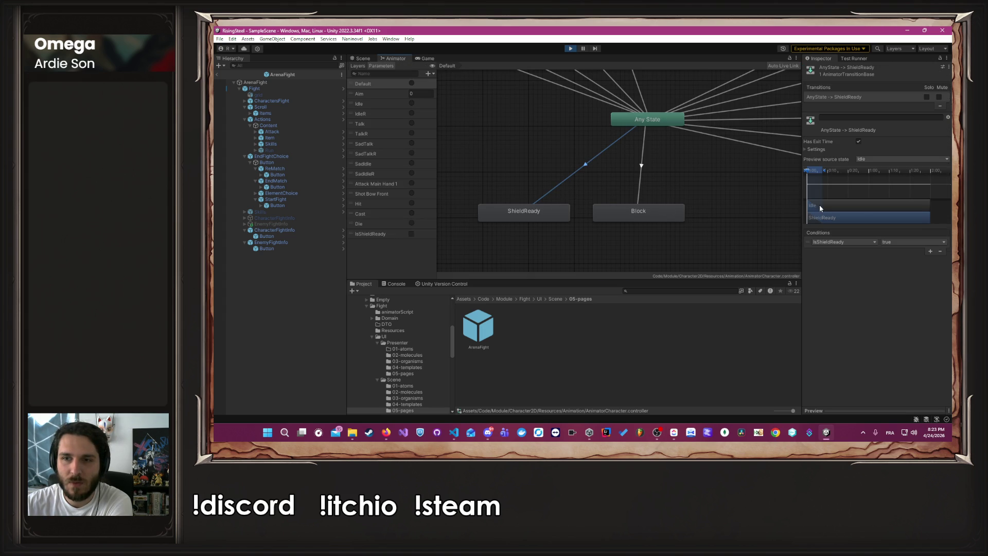
drag(824, 174, 807, 175)
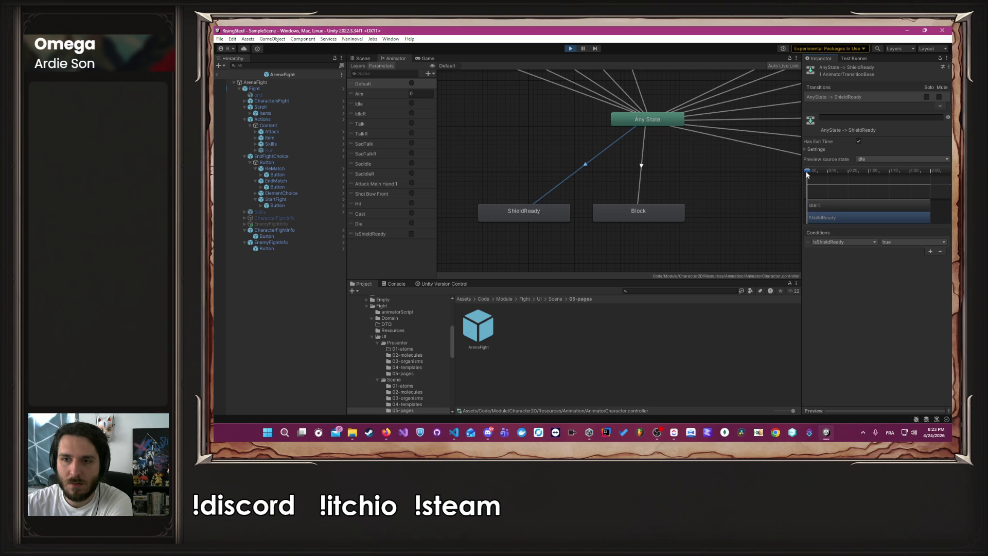
scroll(751, 189, down, 5)
click(749, 197)
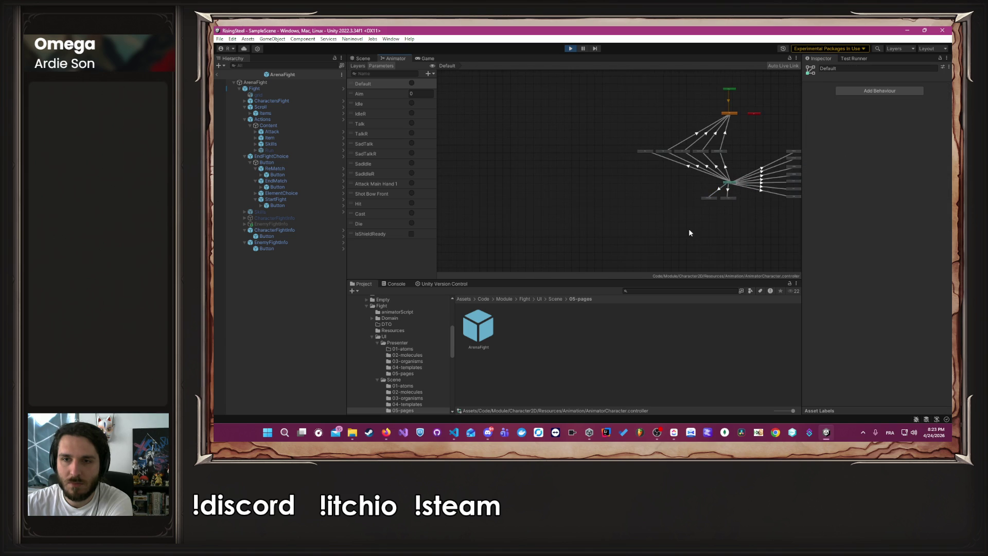
scroll(751, 171, up, 4)
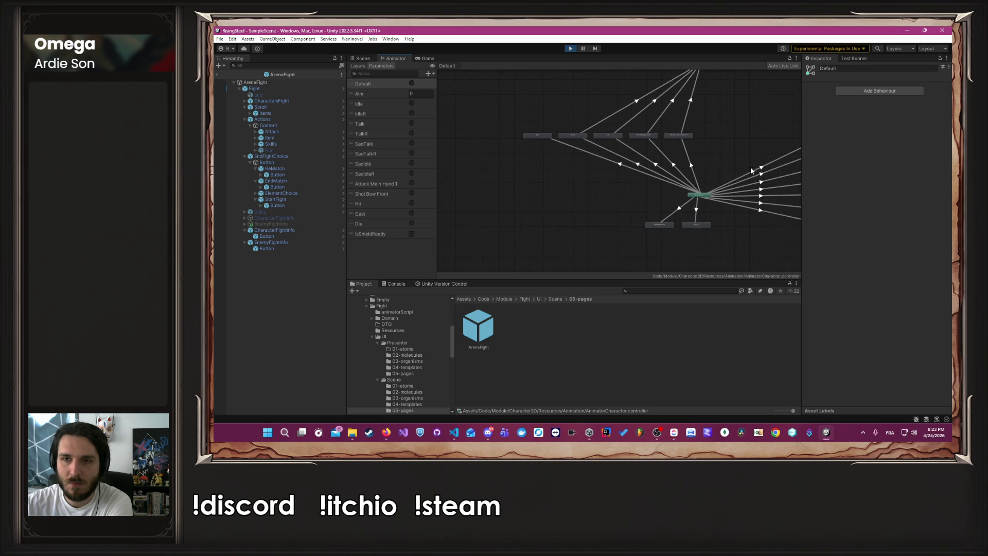
Return to the Scene view, stop the game and start Play mode again
click(361, 58)
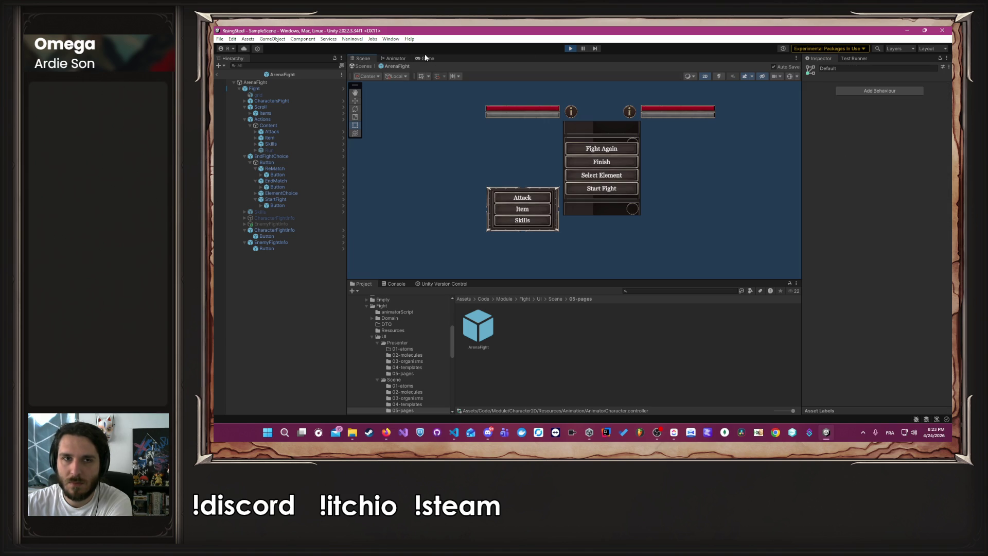
click(572, 49)
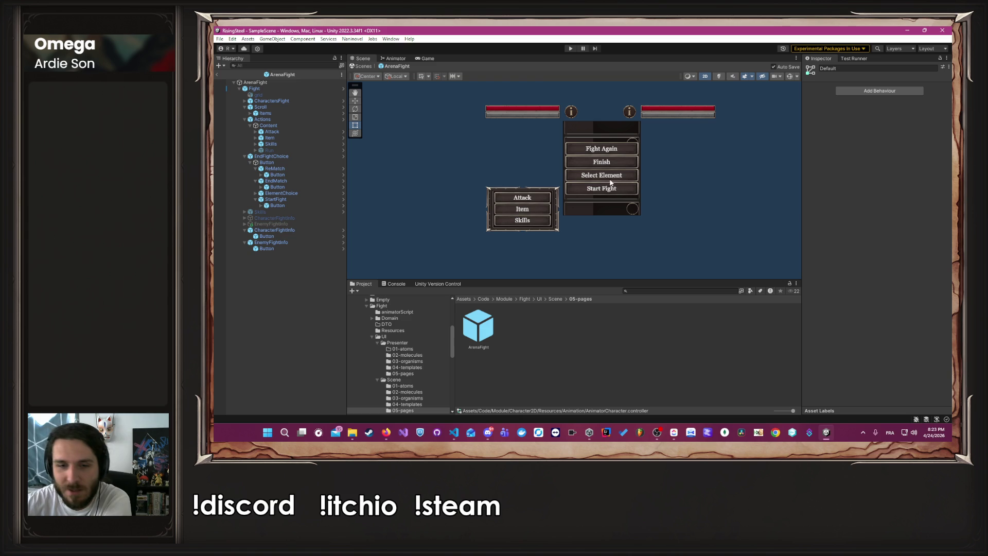
click(570, 48)
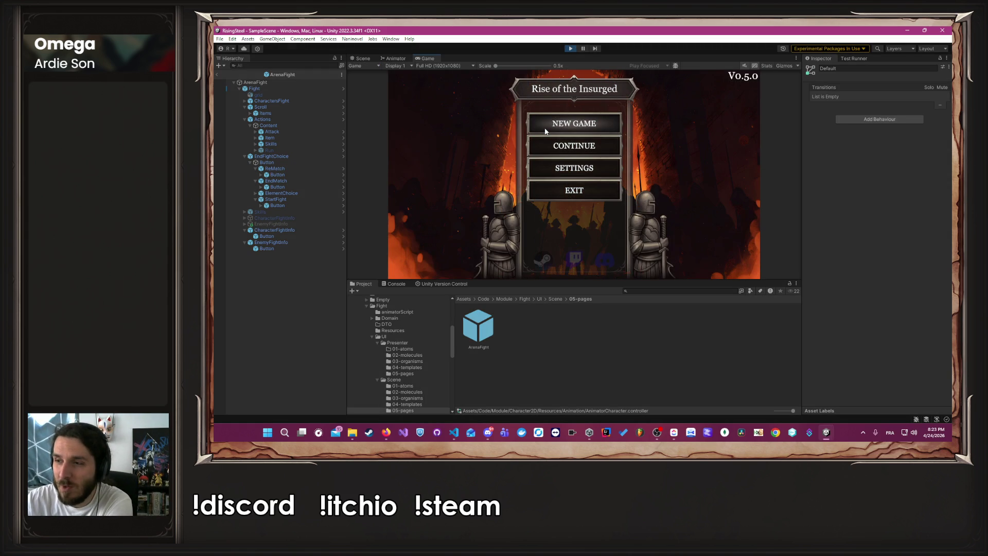
Start a new game, buy three Chickens and save the progress
click(548, 131)
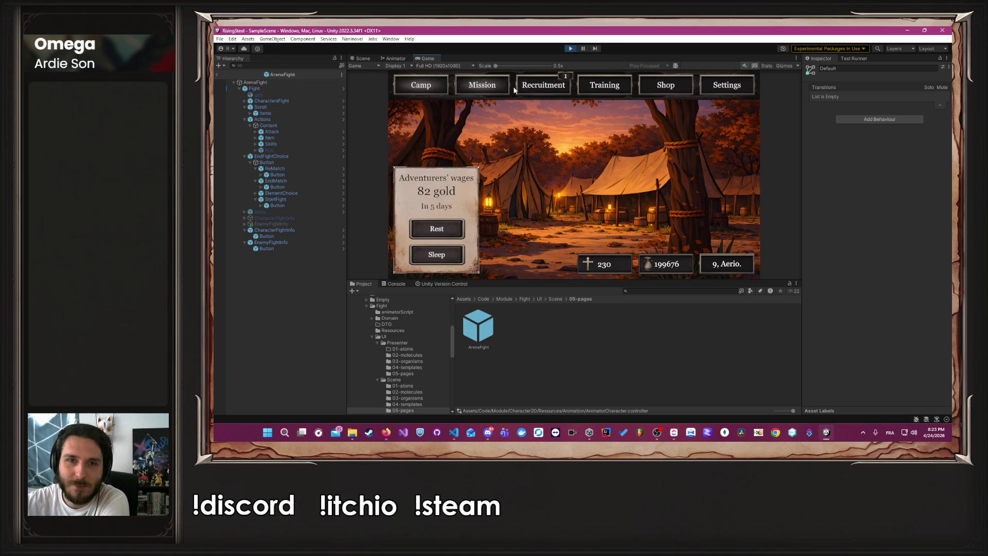
click(659, 88)
triple_click(474, 160)
click(742, 87)
click(561, 151)
Select the Arena mission and pick Ambre to start the fight
click(501, 92)
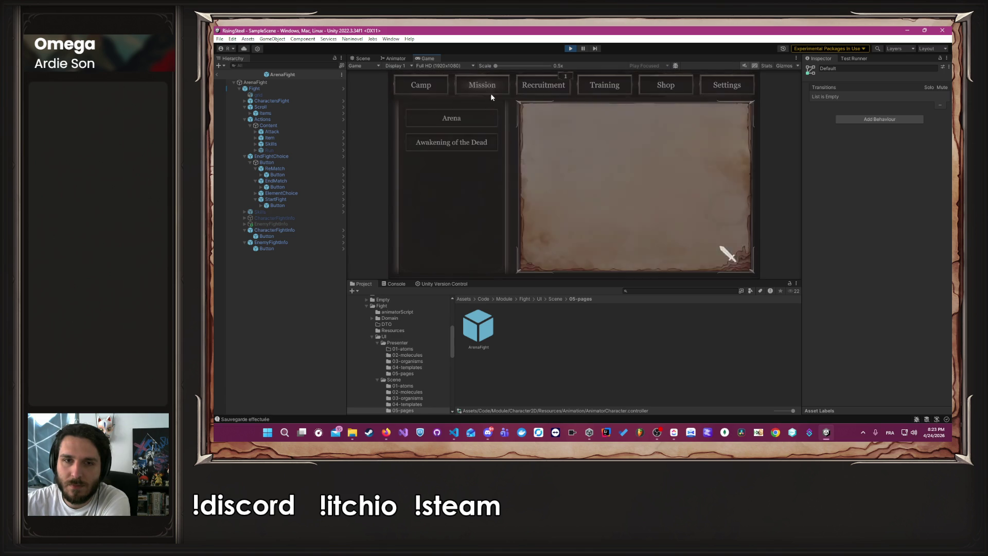
click(608, 252)
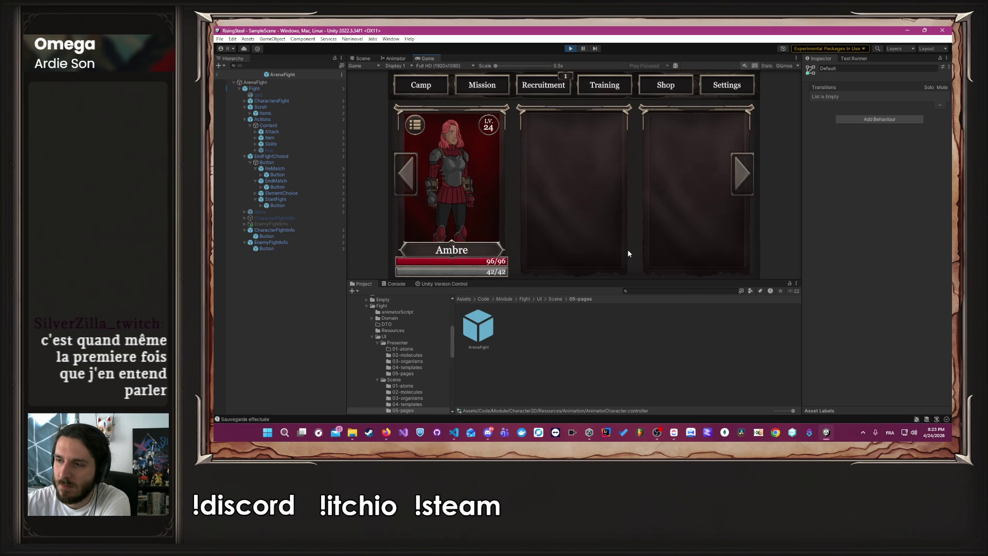
click(490, 175)
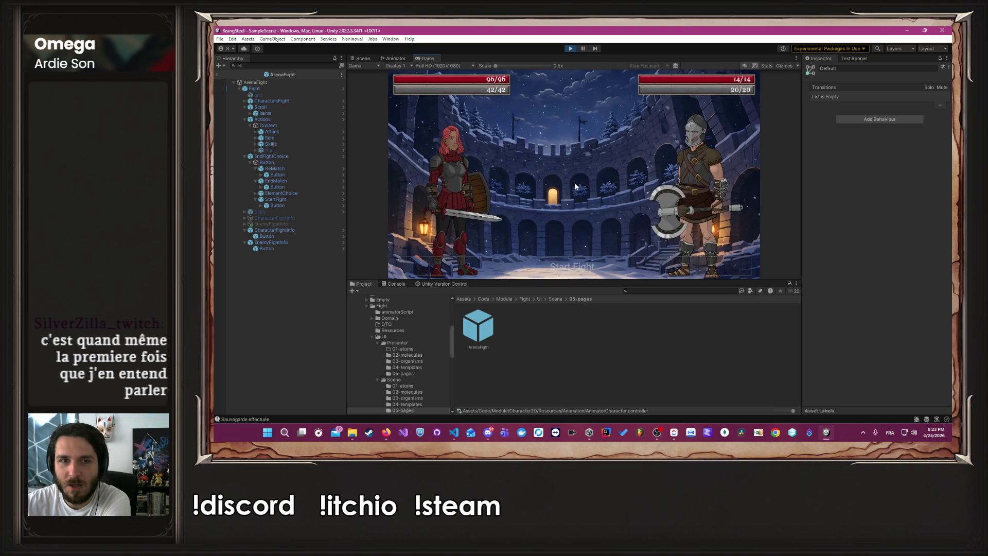
Have Ambre use Block, then eat two Chickens from her items
click(486, 252)
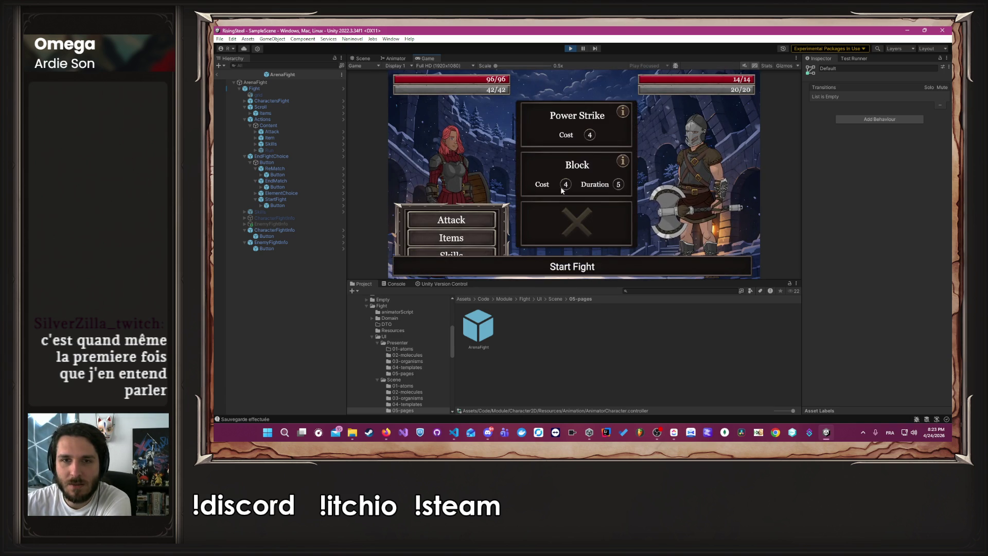
click(569, 167)
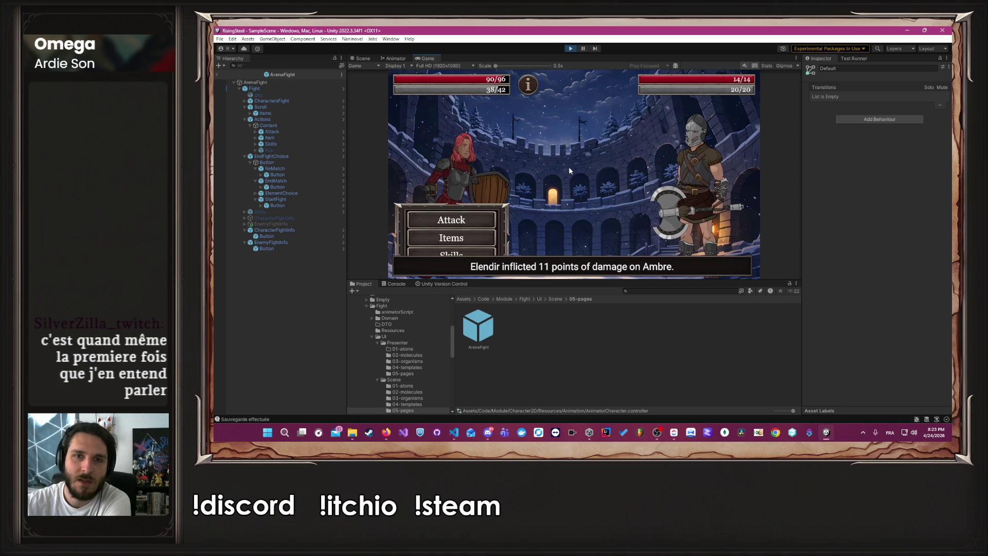
mouse_move(525, 95)
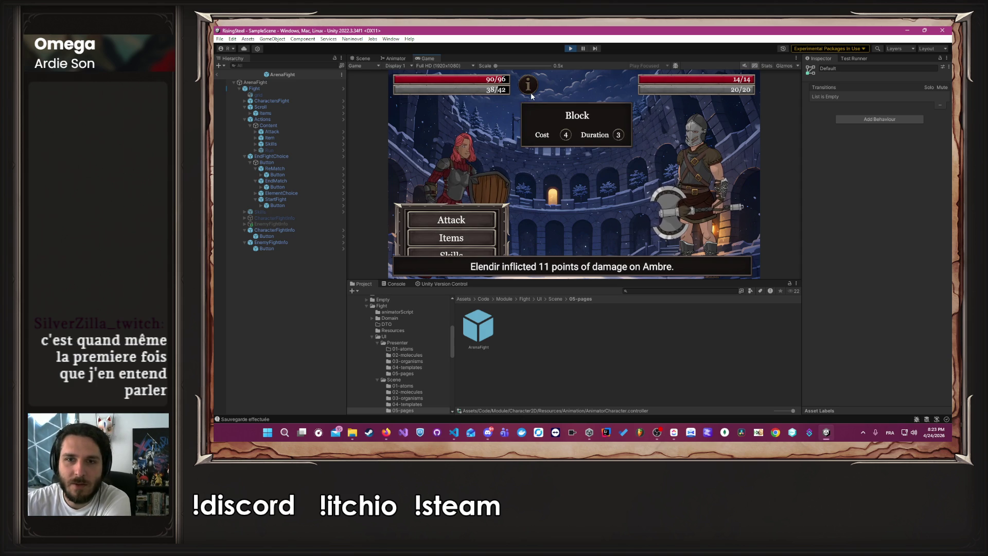
click(469, 236)
click(569, 165)
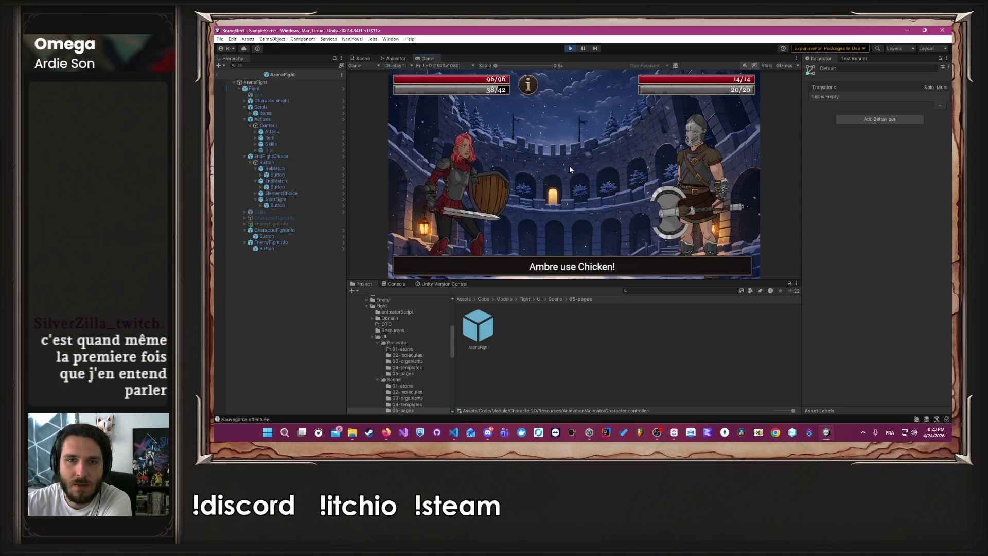
click(497, 234)
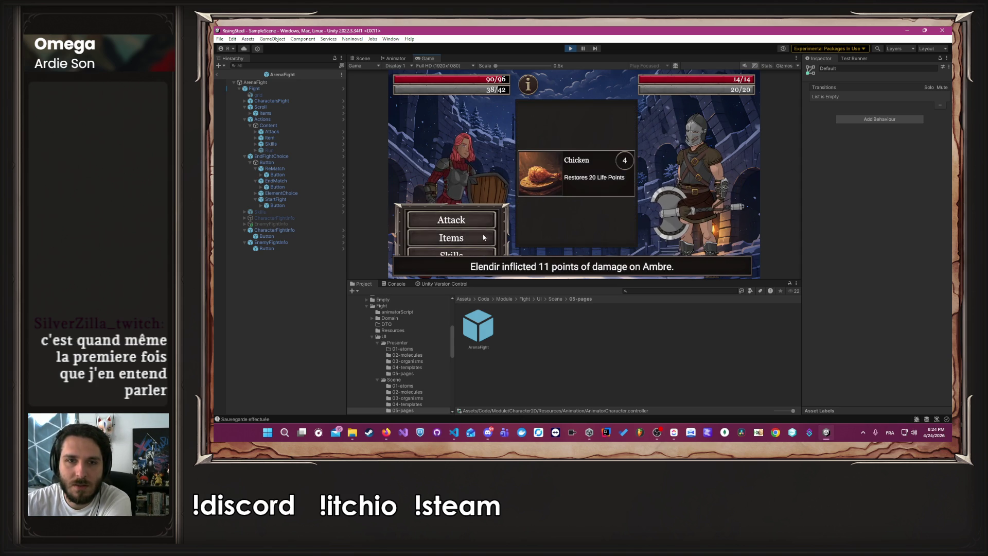
click(574, 162)
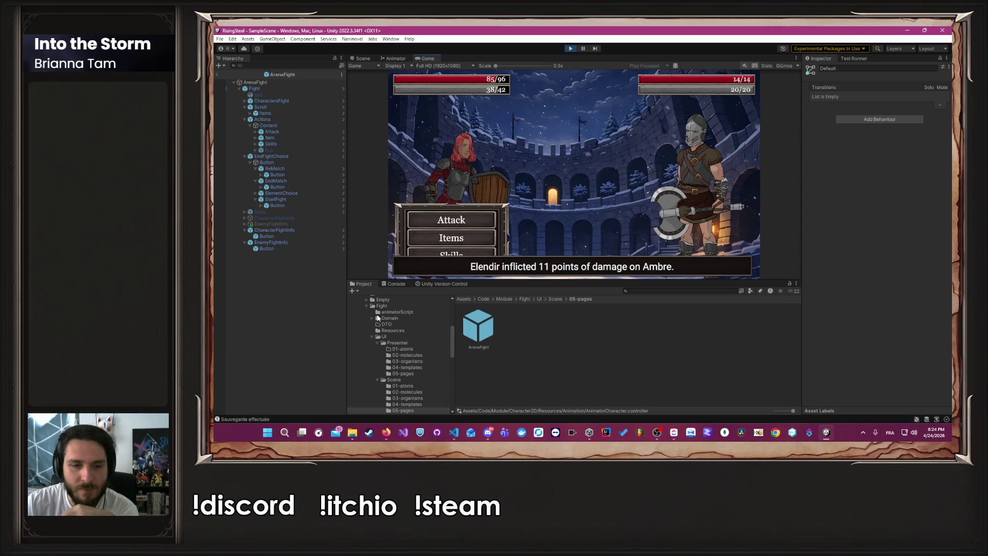
Return to Unity from the browser and attack Elendir to win the fight
click(391, 442)
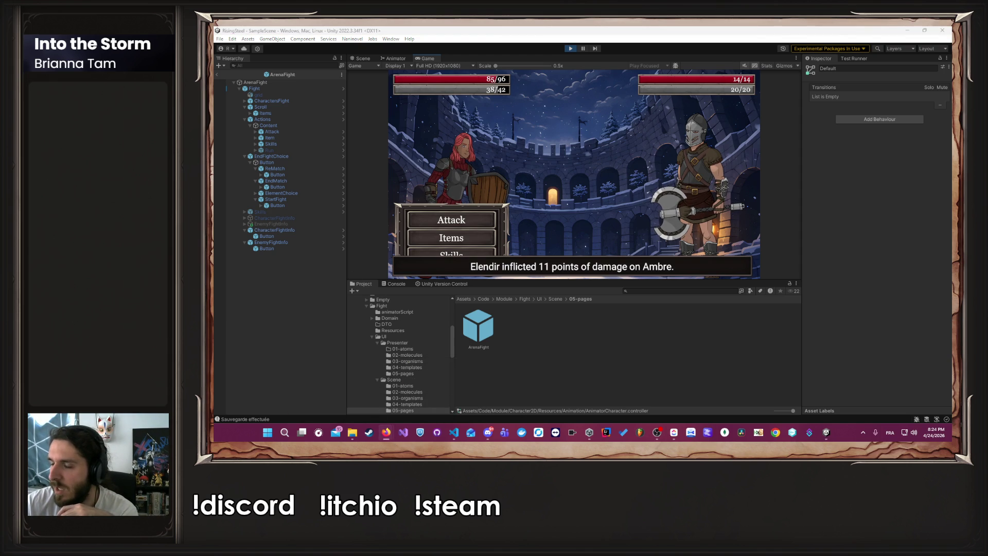
key(alt+Tab)
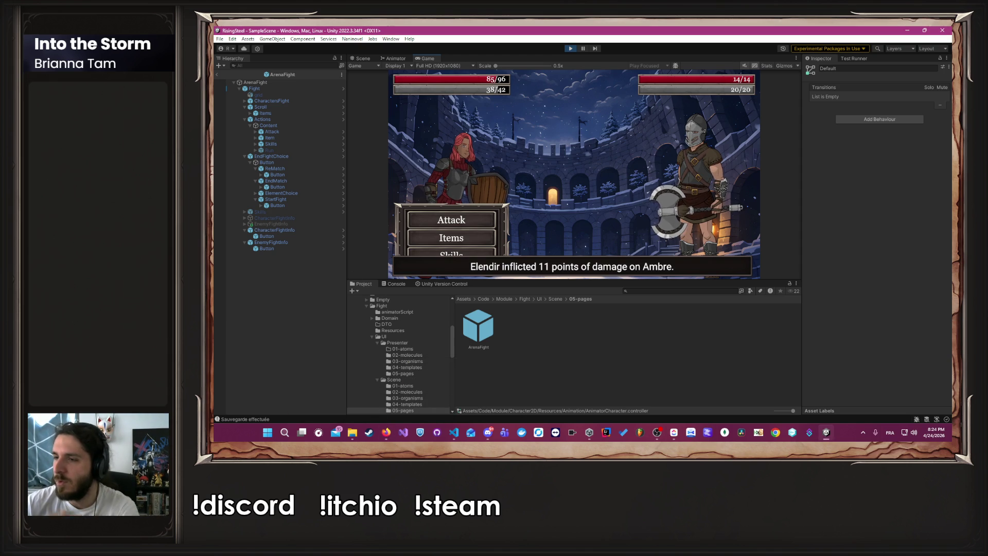
key(alt+Tab)
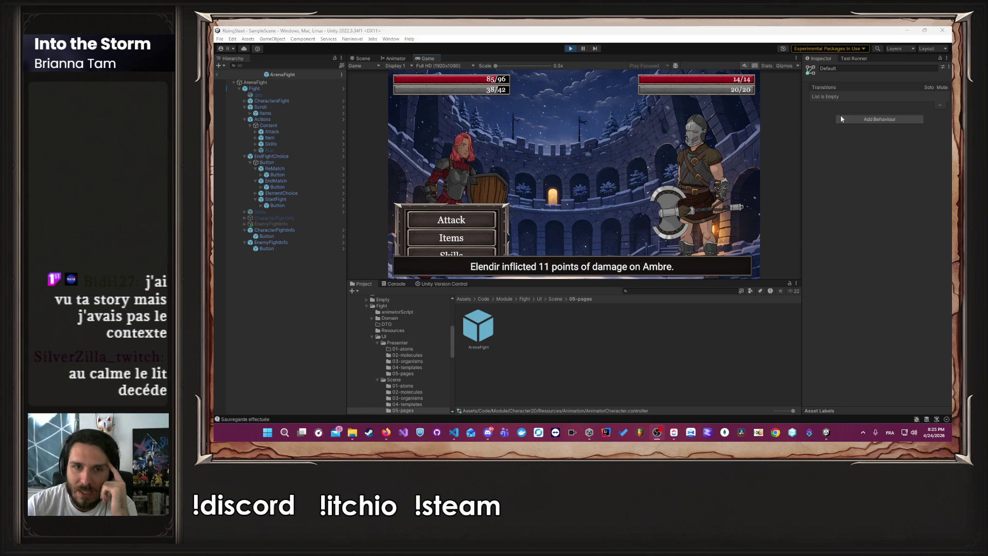
click(625, 151)
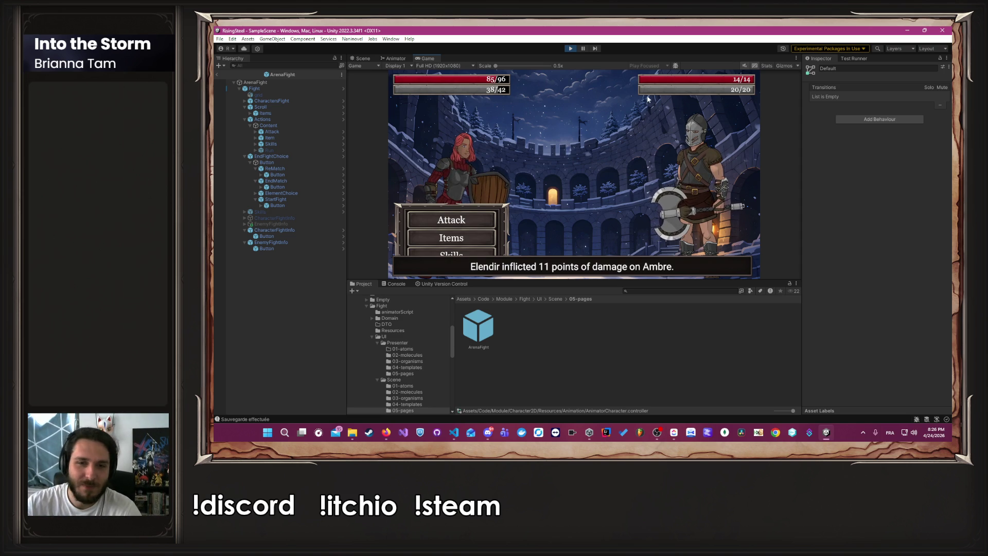
click(474, 218)
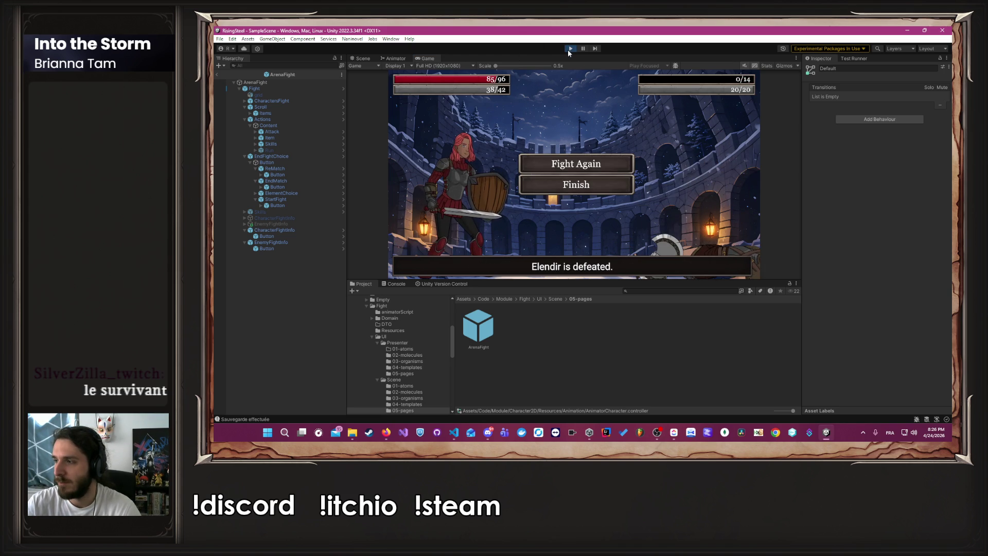
Stop Play mode and dismiss the Unity Version Control error dialog
click(569, 49)
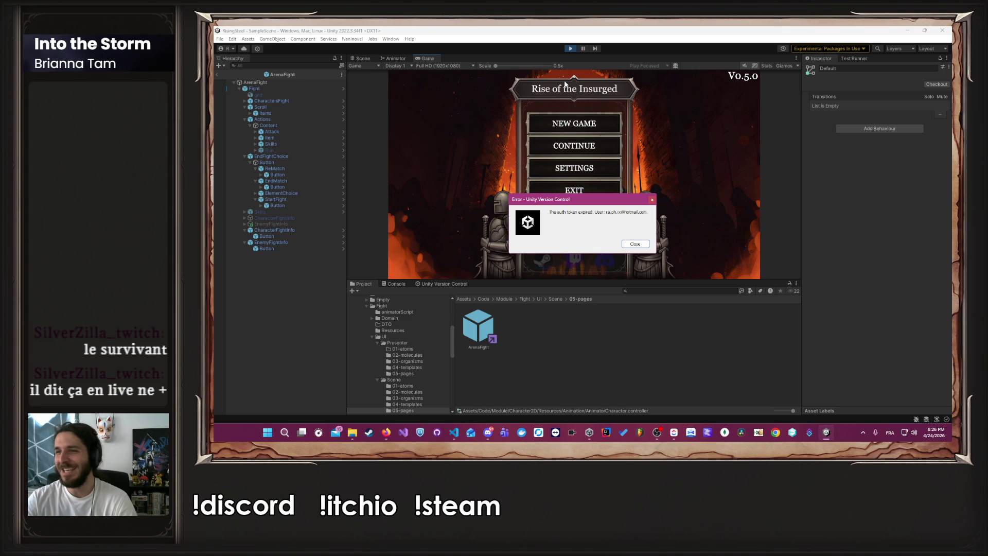
click(636, 244)
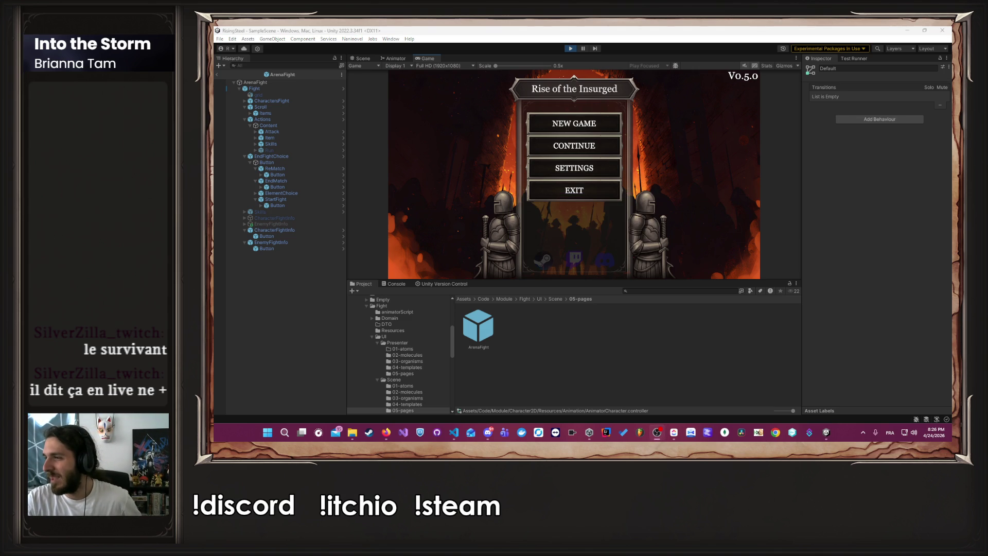
Dismiss the expired-token error and continue the saved game to the camp screen
click(847, 201)
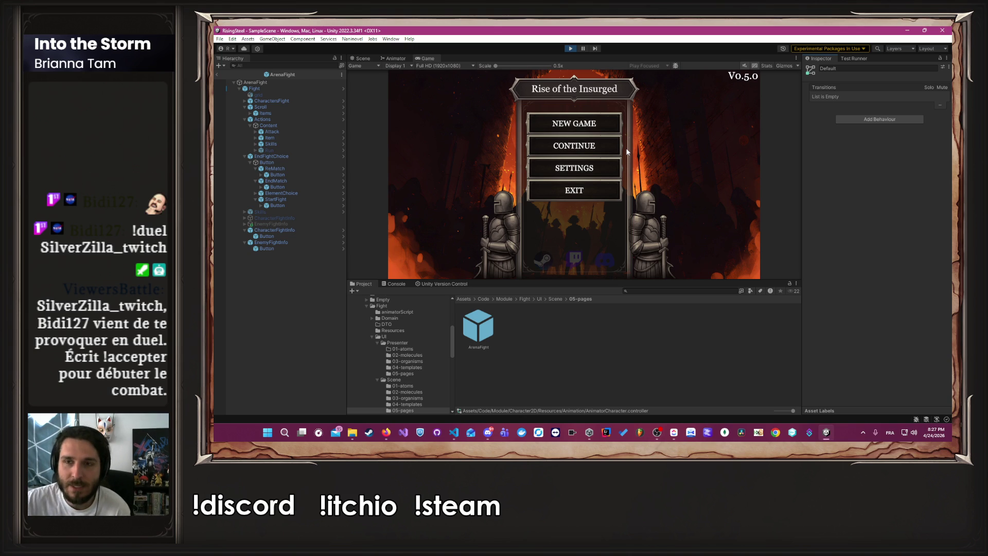
click(617, 149)
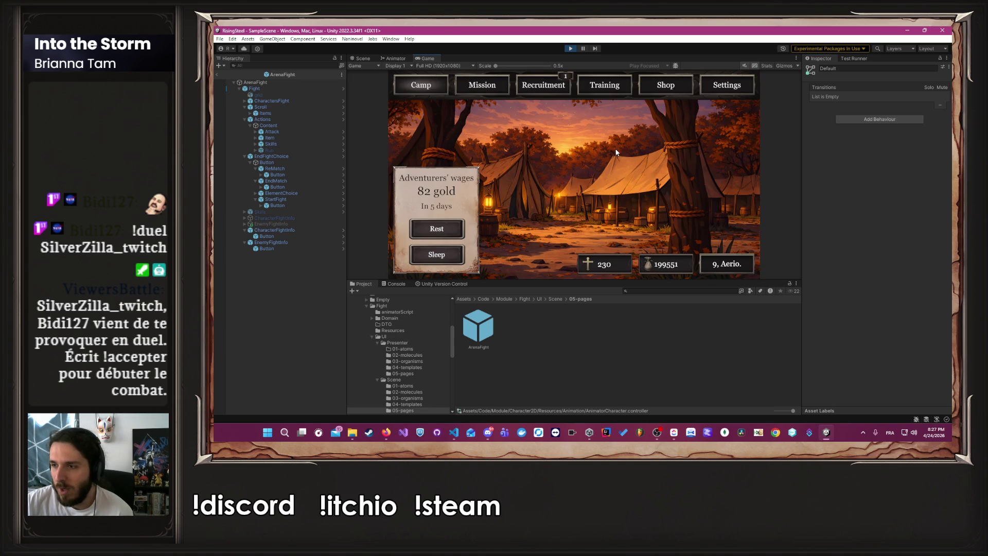
Leave the camp screen and start the Arena fight against Amdir
click(588, 89)
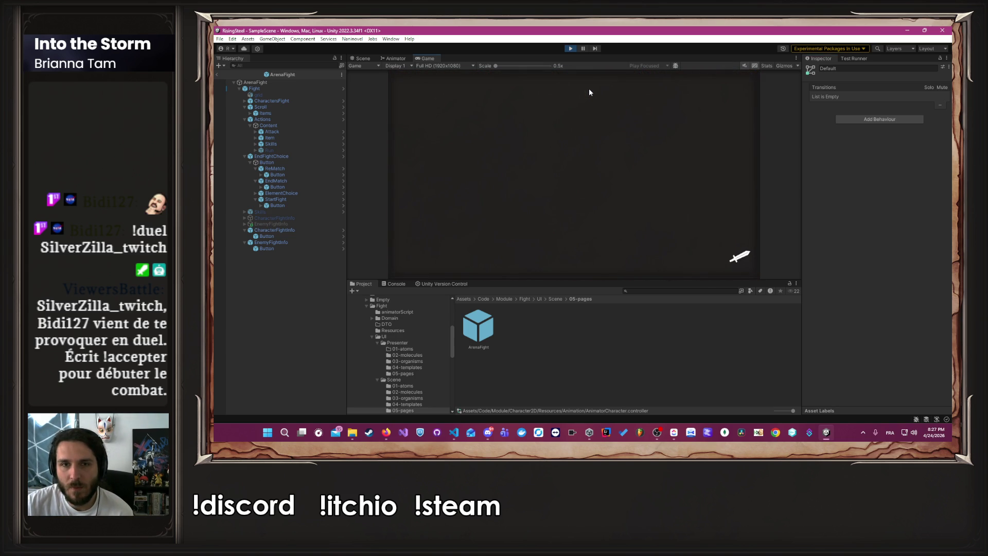
click(486, 87)
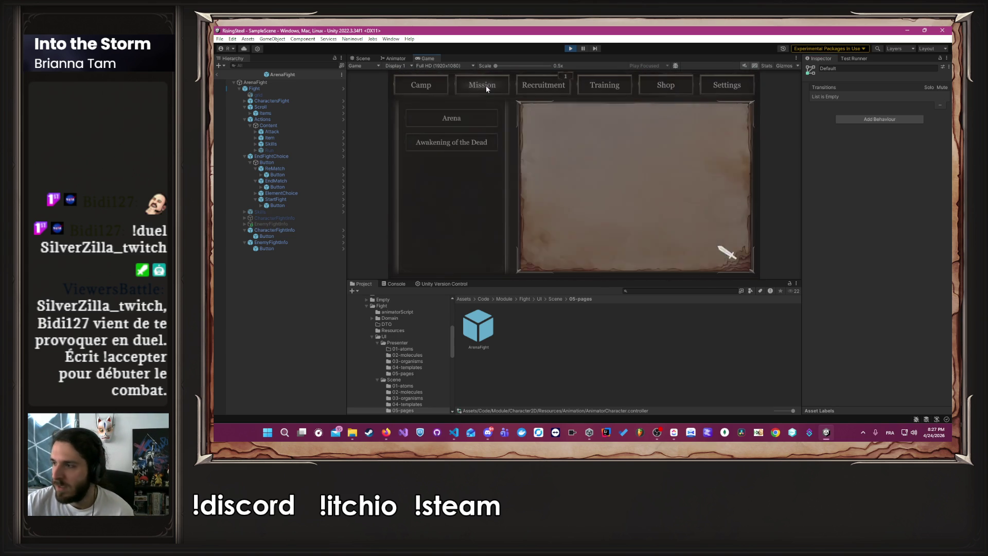
click(451, 120)
click(625, 255)
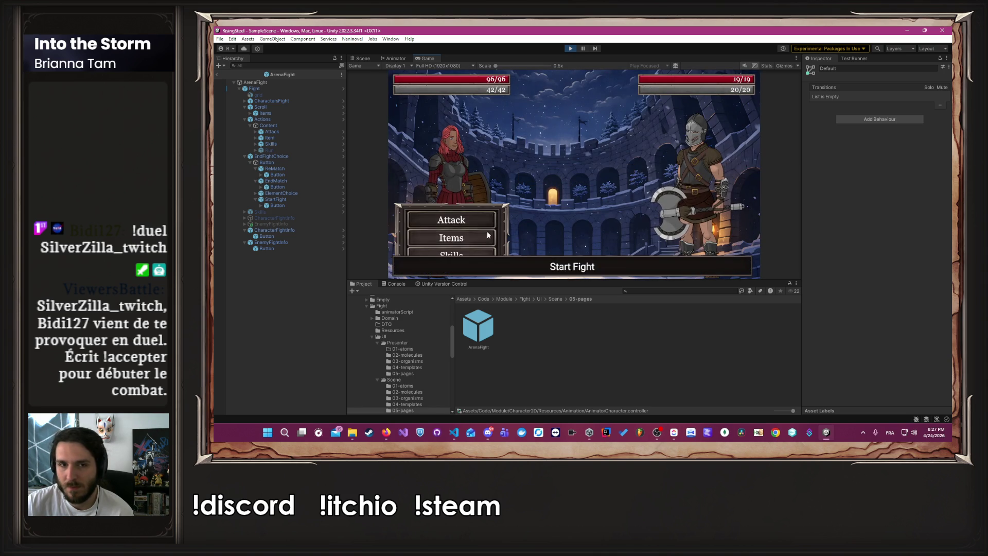
Have Ambre use Block, attack Amdir, then stop the game
click(468, 251)
click(578, 164)
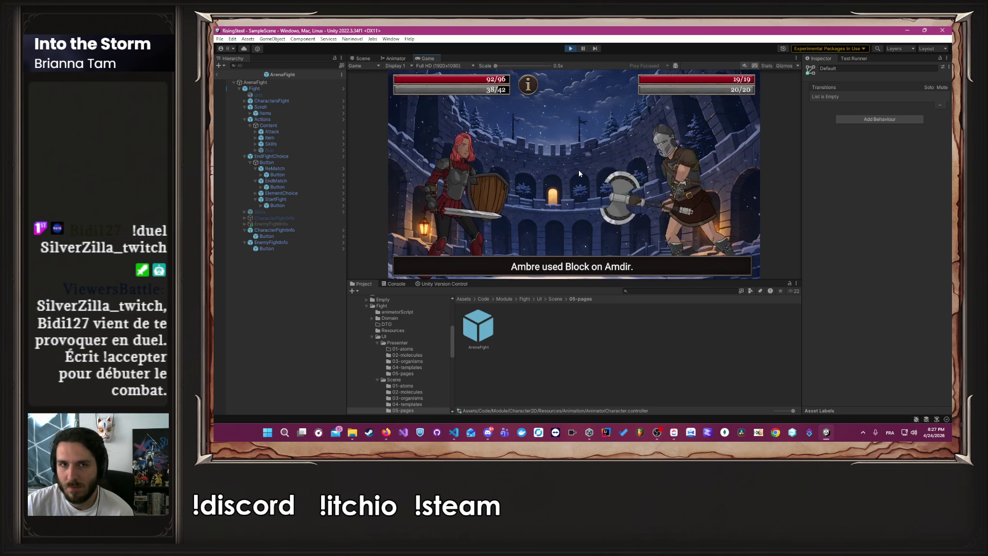
click(458, 217)
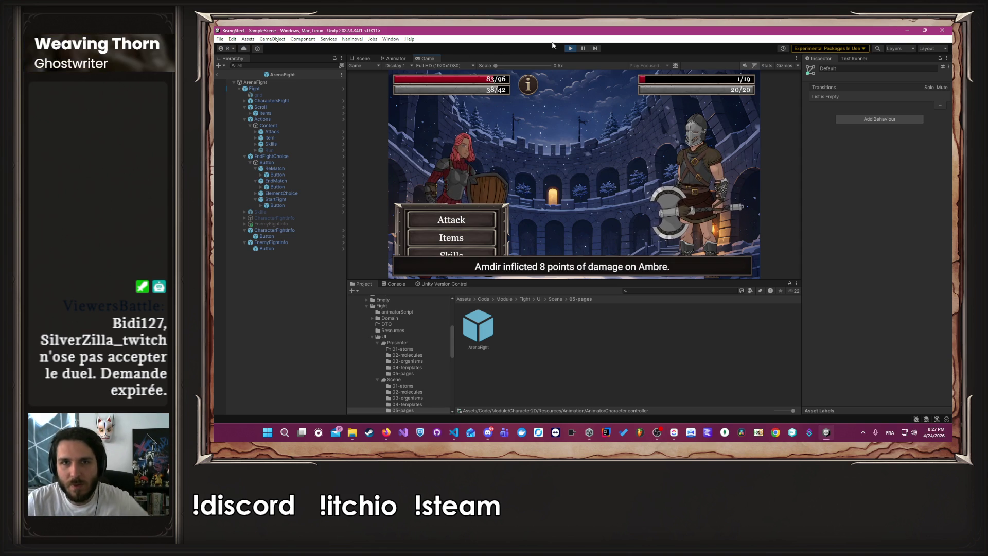
click(571, 48)
Select the AnyState to ShieldReady transition in the Animator graph
click(404, 58)
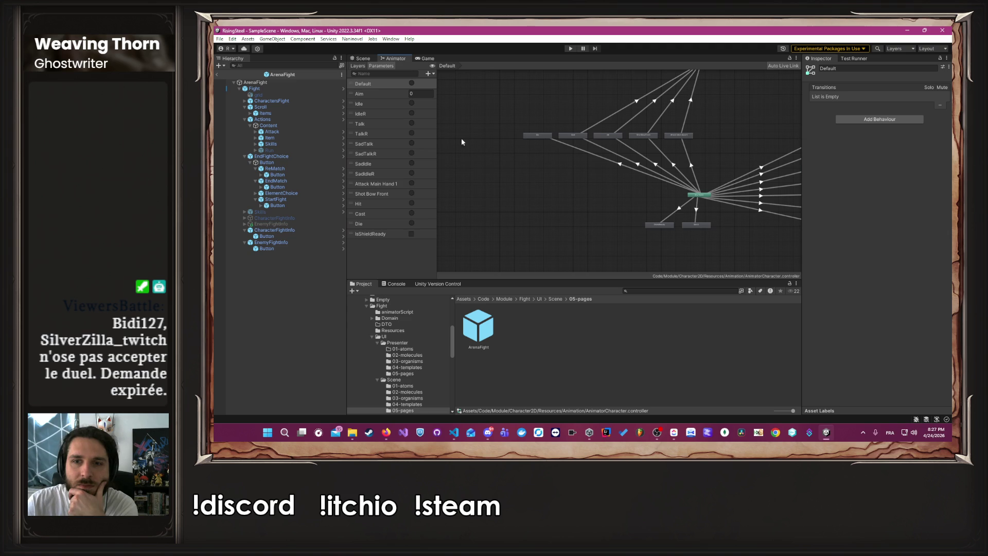
click(673, 212)
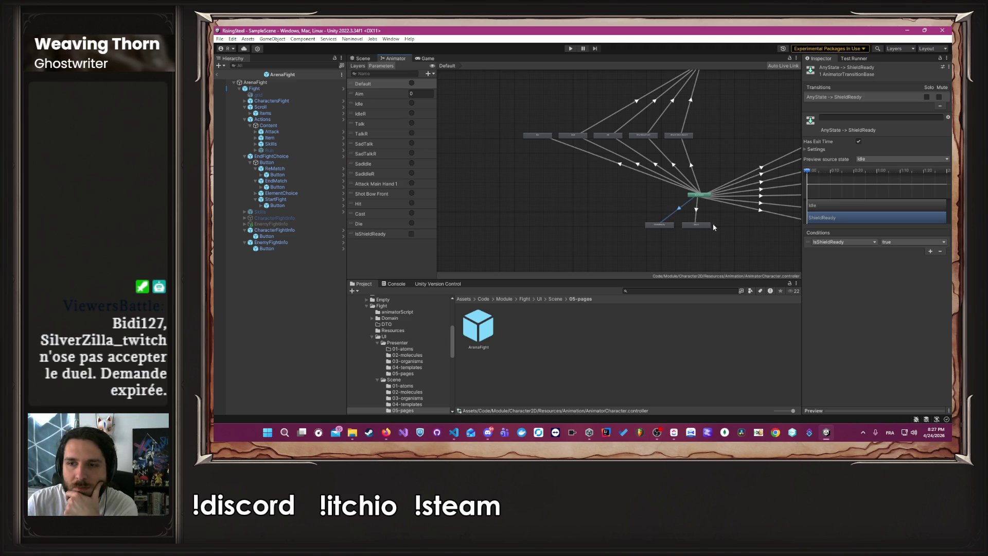
scroll(810, 171, up, 5)
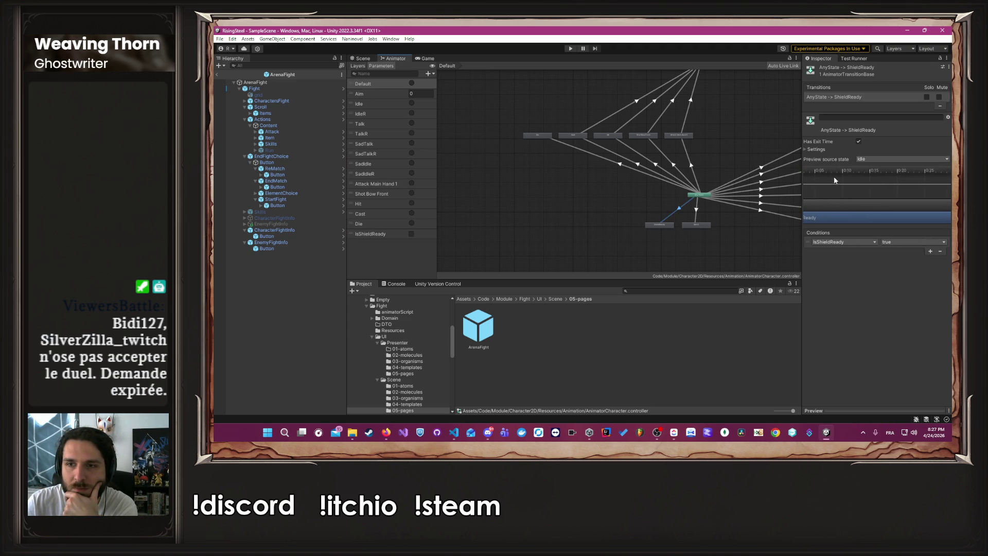
scroll(810, 168, down, 5)
scroll(843, 176, up, 5)
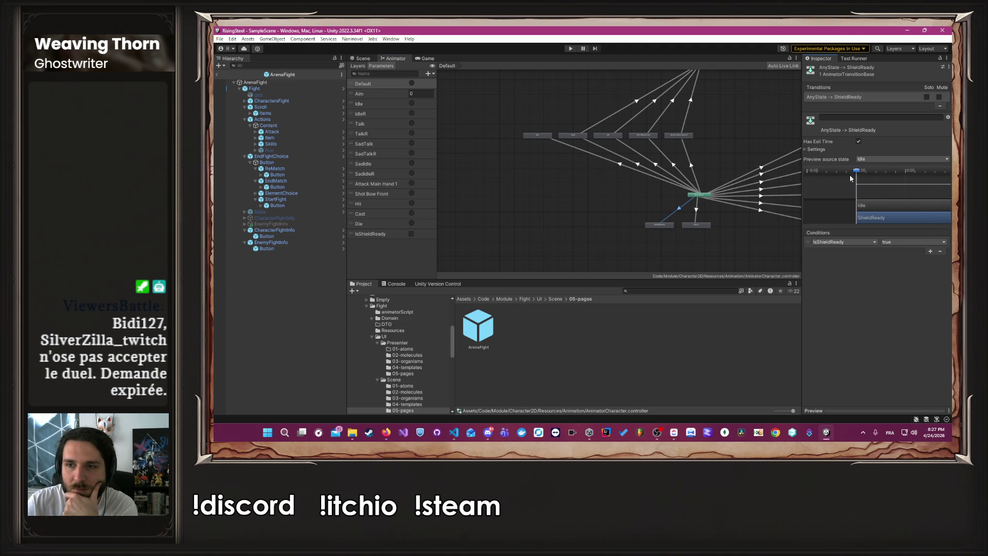
Drag the transition end marker left to make it nearly instant, then relaunch Play
scroll(856, 171, up, 2)
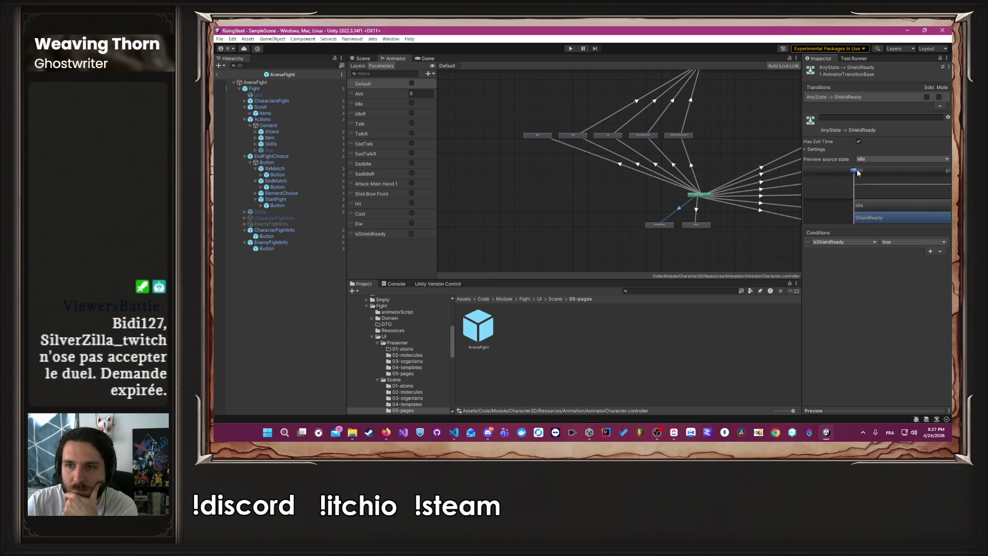
scroll(858, 173, up, 1)
scroll(858, 172, down, 2)
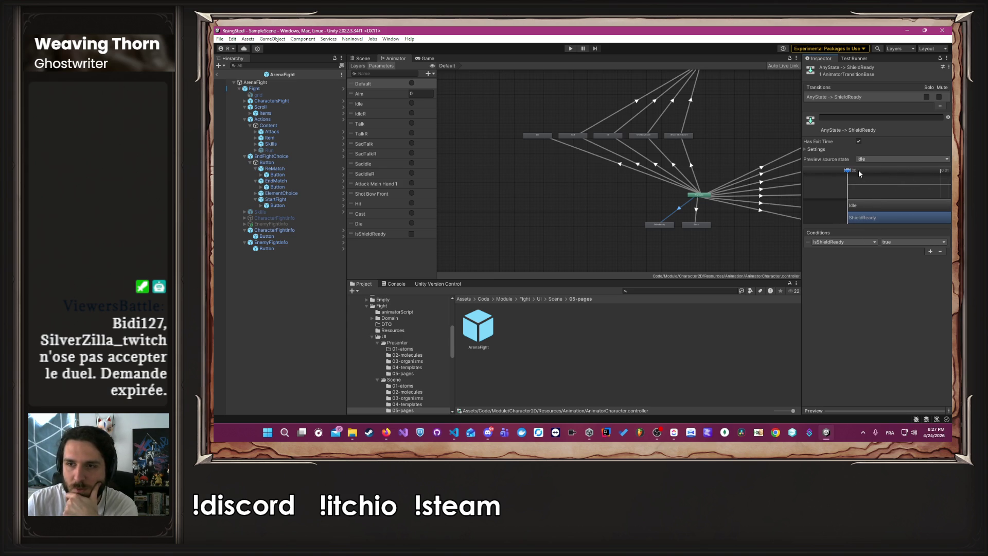
scroll(856, 172, down, 3)
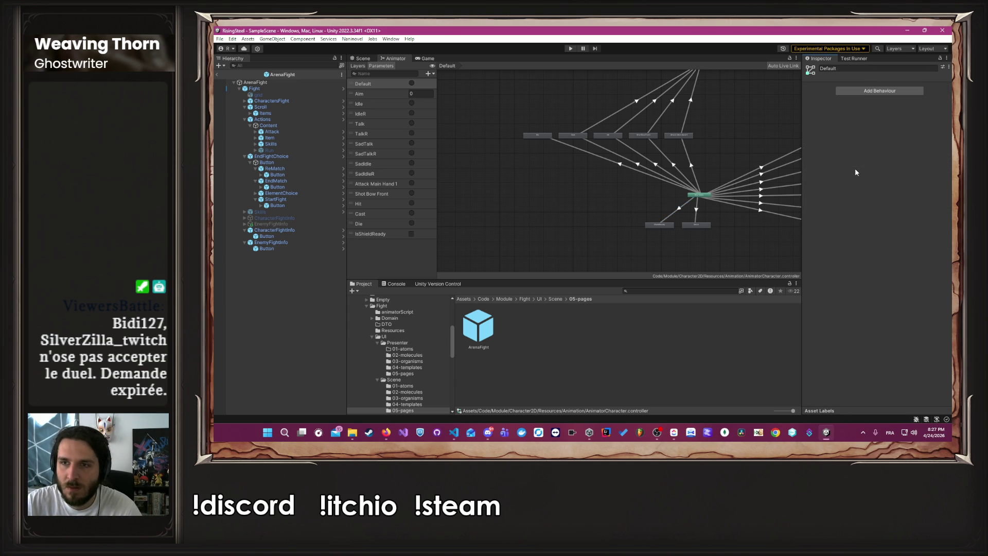
scroll(855, 172, up, 3)
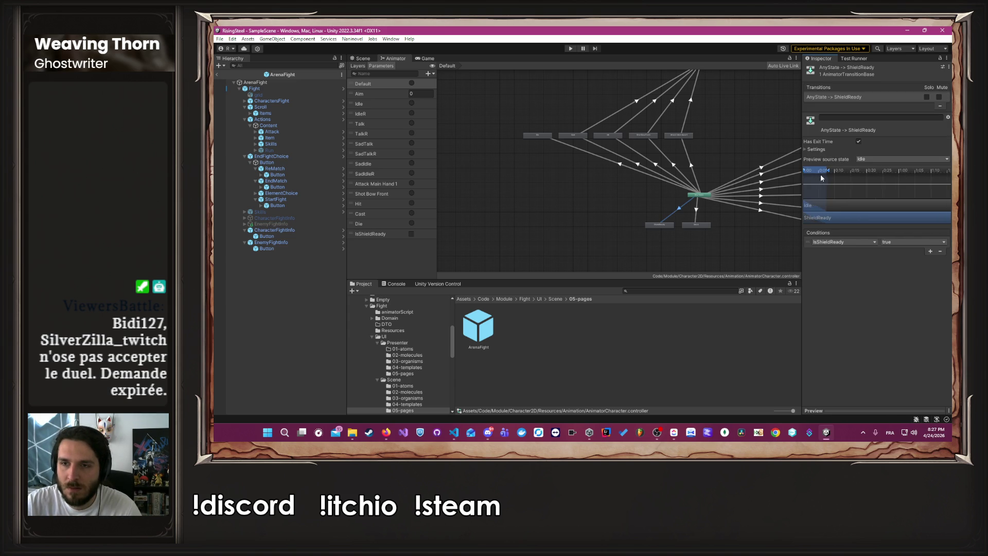
scroll(862, 178, up, 2)
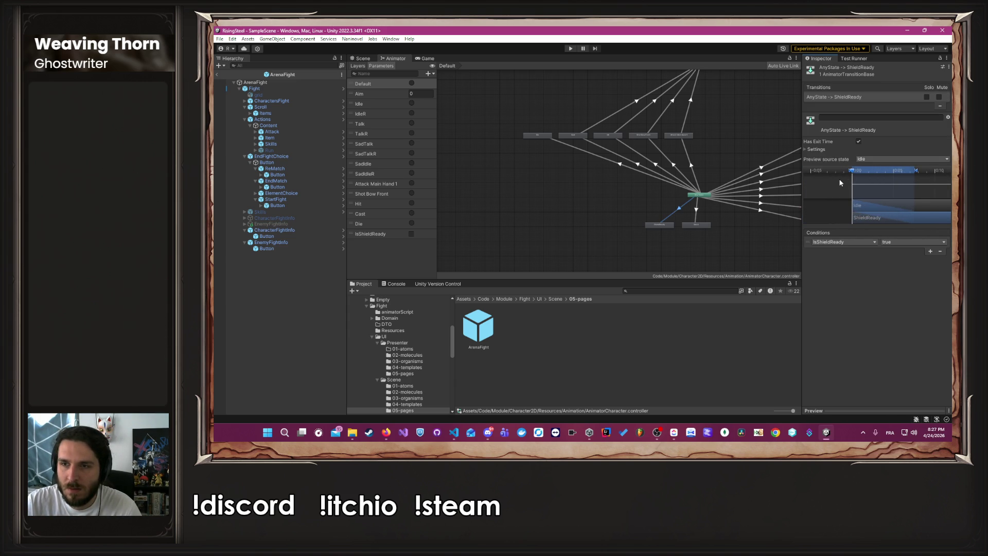
drag(932, 171, 858, 181)
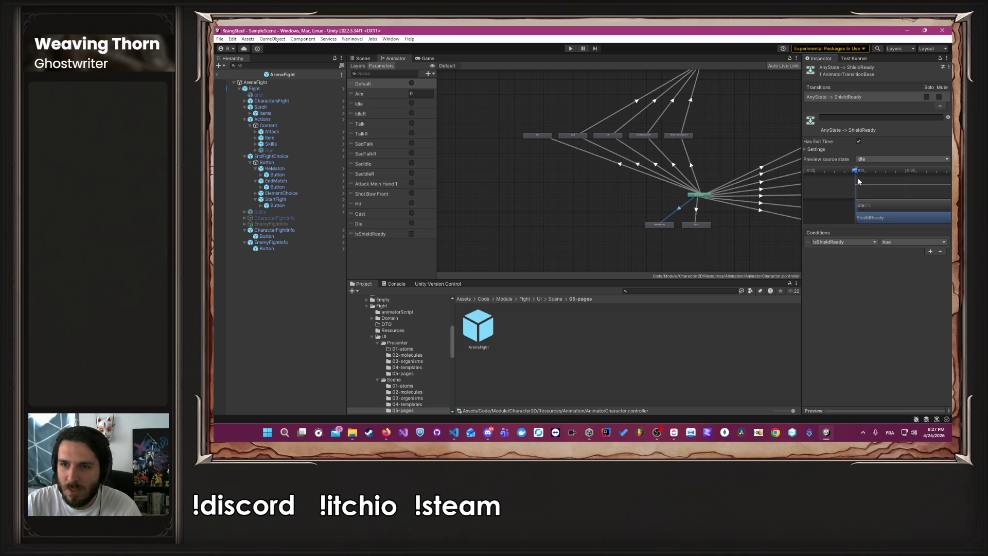
click(567, 48)
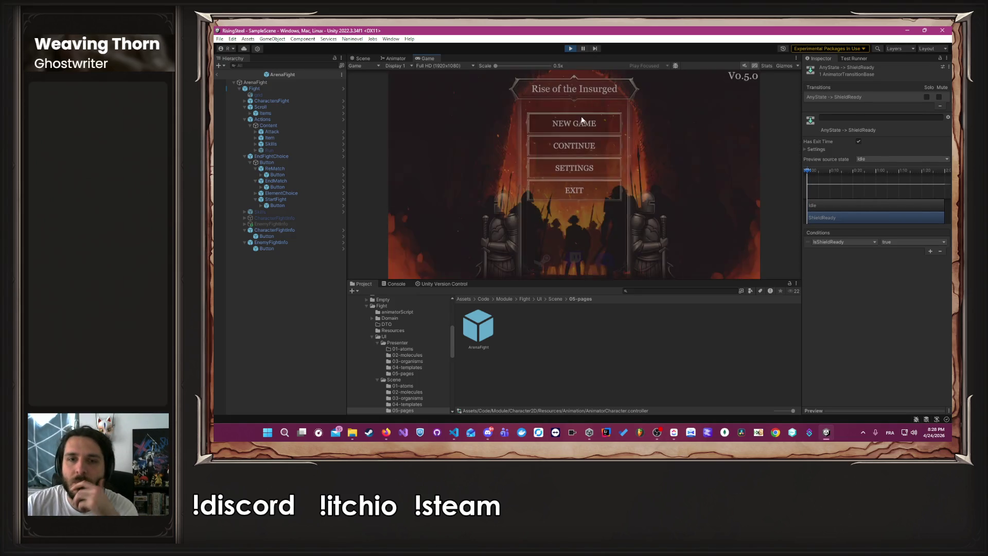
Continue the saved game and start the arena mission
click(591, 145)
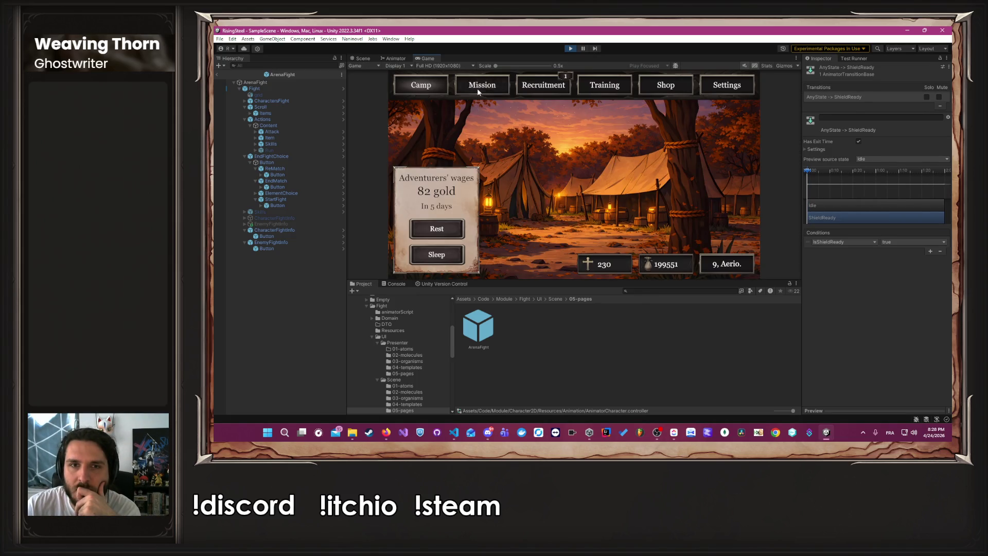
click(477, 86)
click(618, 254)
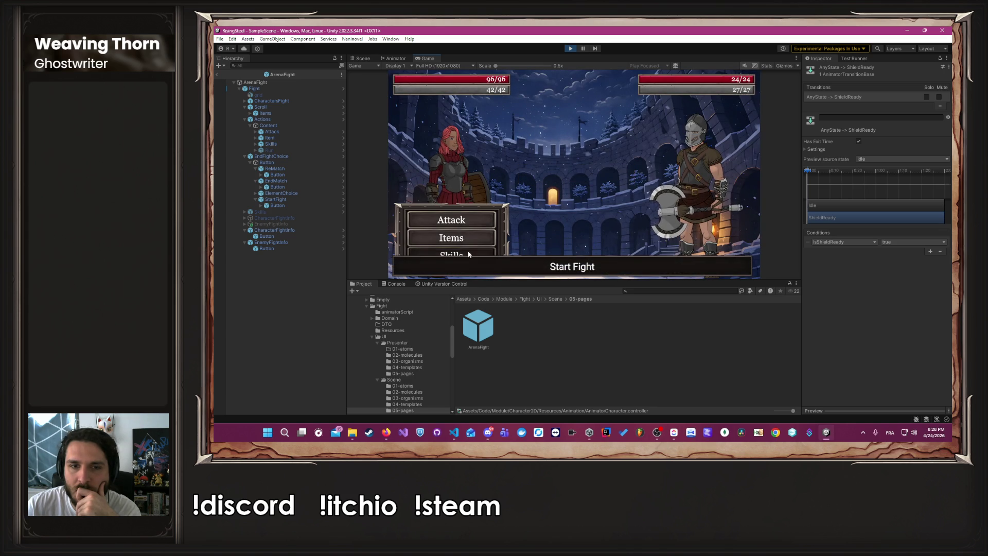
Use Block, attack Lyam down to 6 HP, stop the game and return to the Animator
click(543, 169)
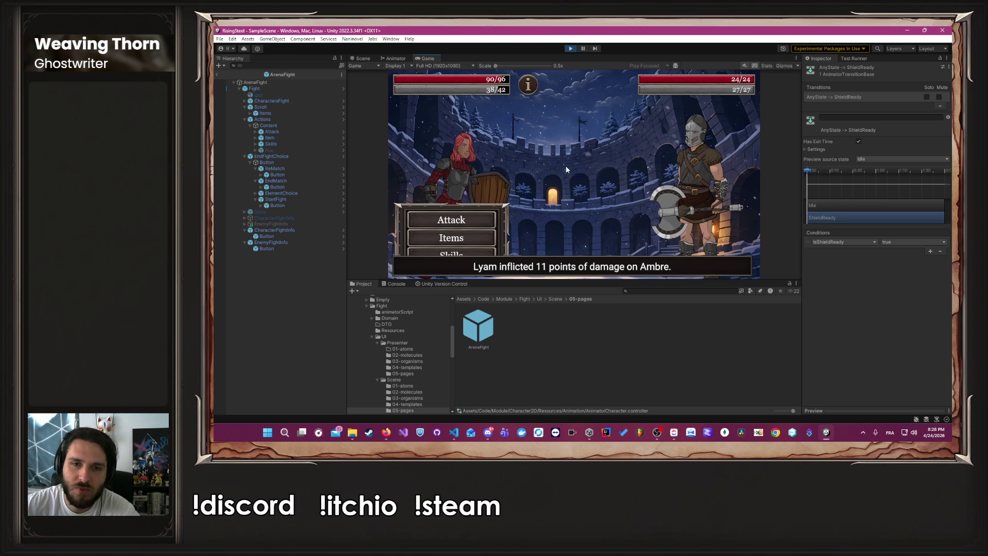
click(491, 220)
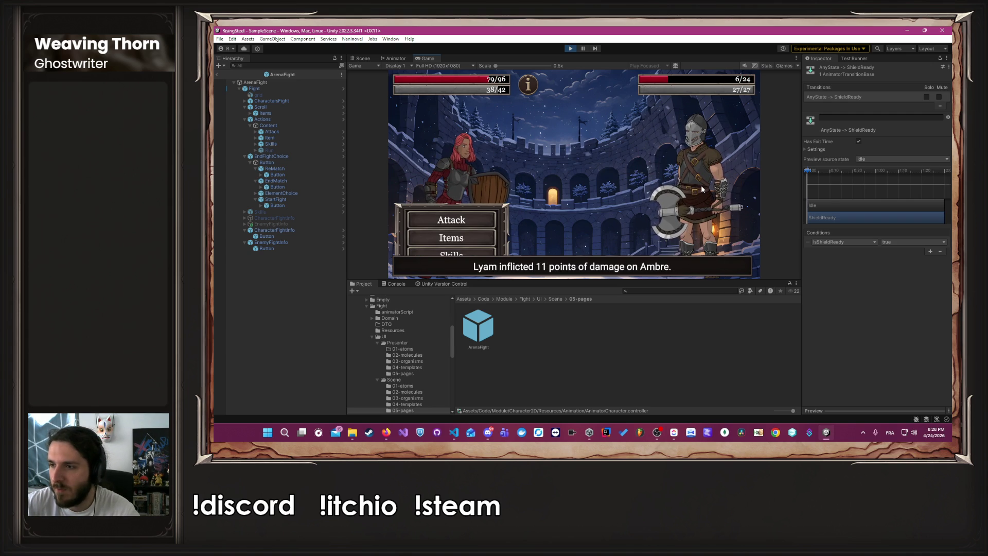
click(570, 48)
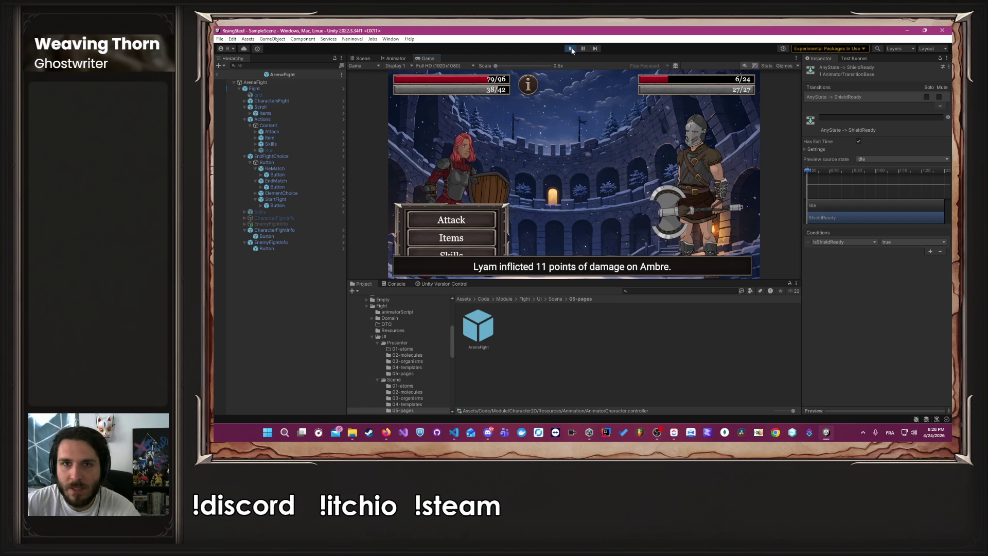
click(396, 58)
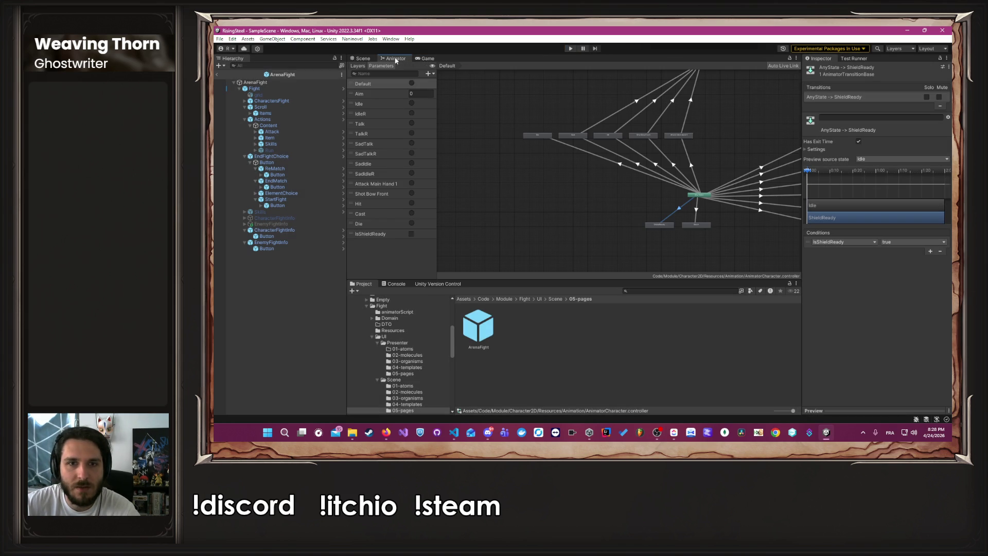
Inspect the AnyState to Attack Main Hand 1 transition and the Idle state
click(701, 198)
click(696, 181)
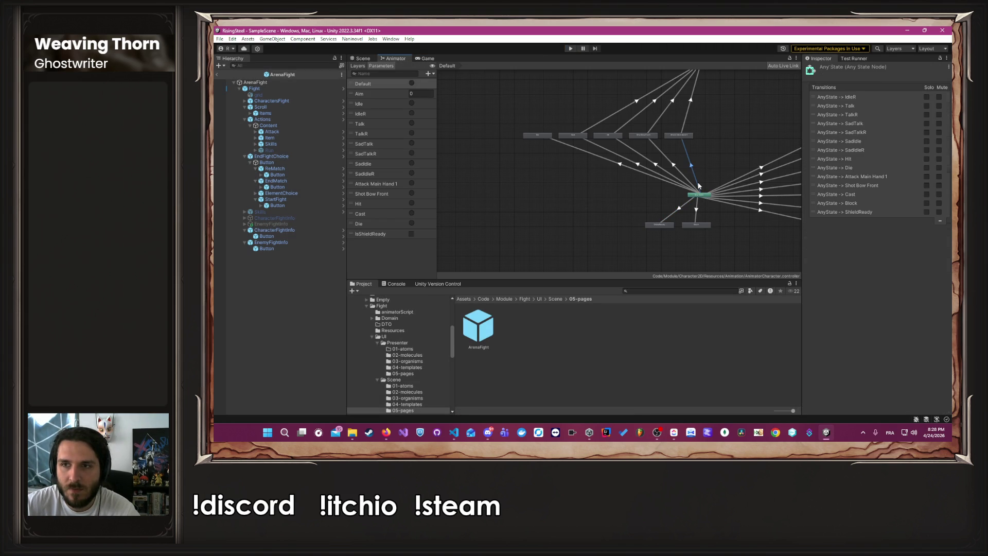
scroll(699, 186, down, 2)
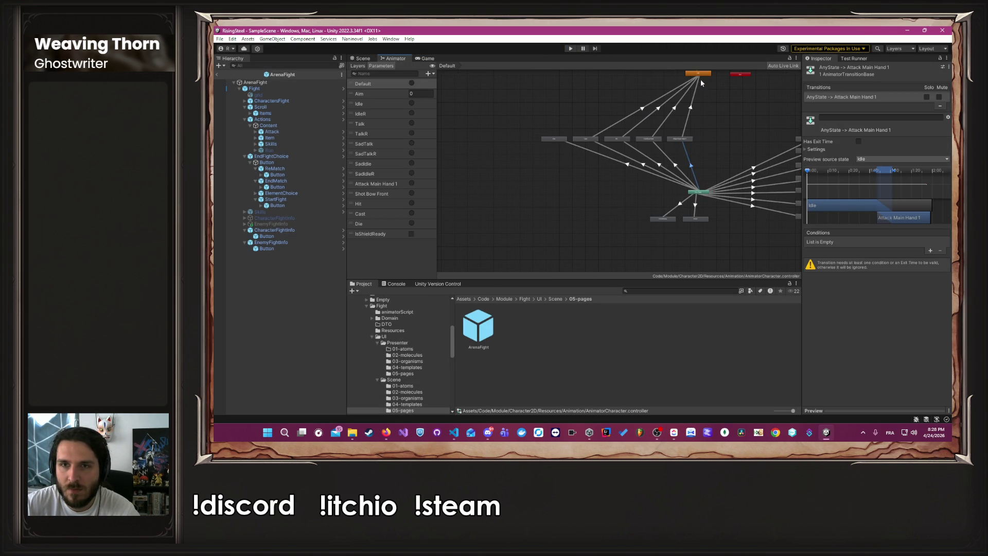
click(700, 76)
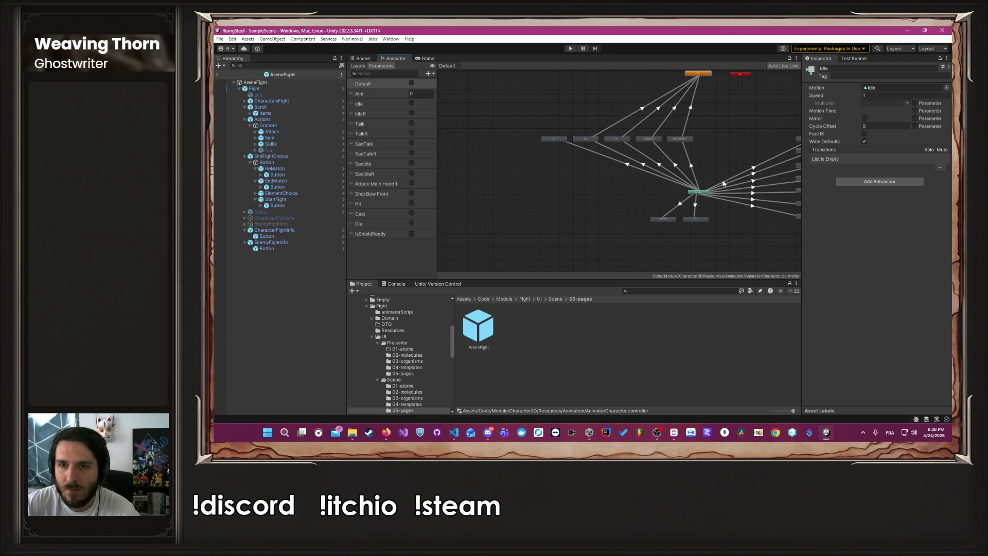
click(700, 191)
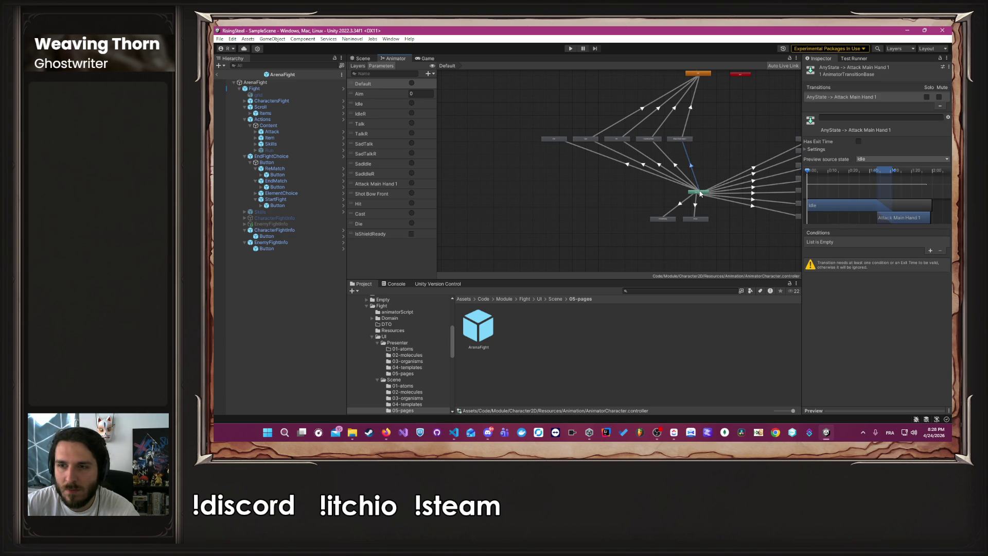
click(727, 122)
Review the Idle state's properties in the Inspector
scroll(741, 139, down, 2)
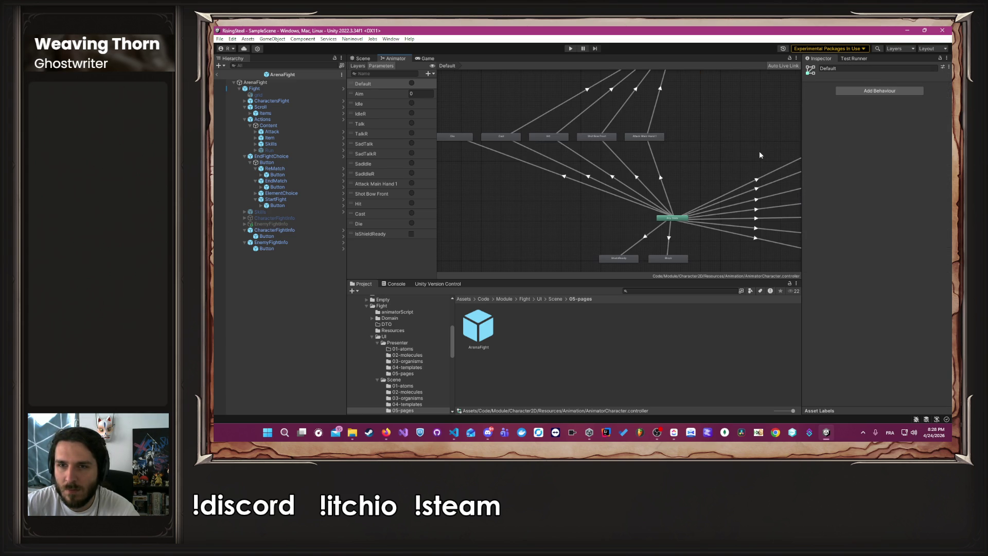
right_click(731, 137)
click(742, 242)
scroll(746, 245, down, 3)
scroll(745, 245, up, 6)
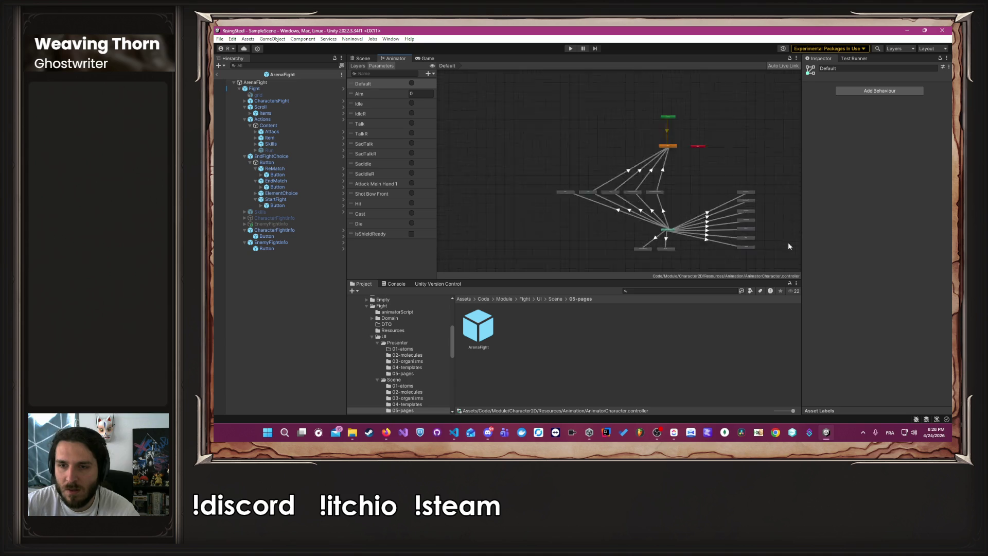
scroll(548, 175, down, 5)
scroll(555, 149, up, 6)
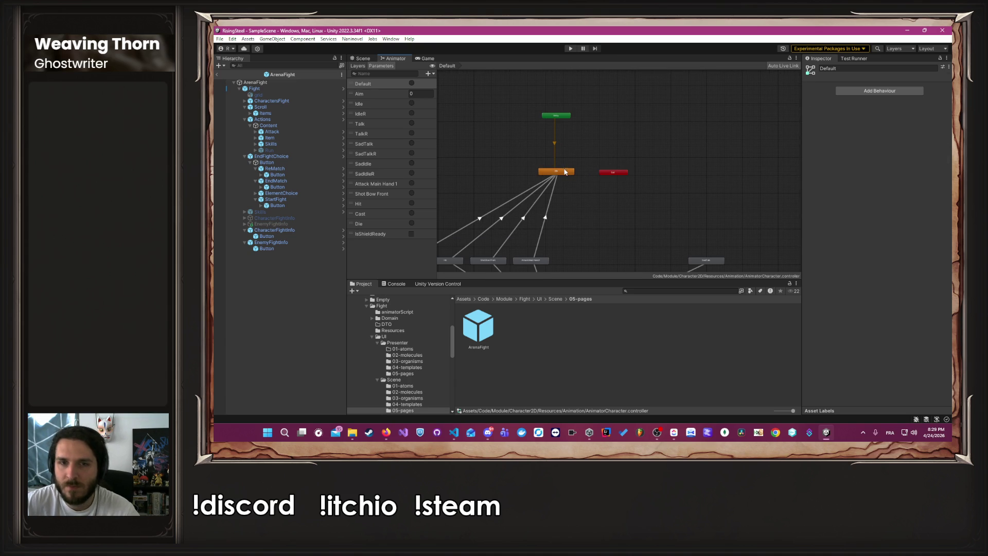
click(567, 171)
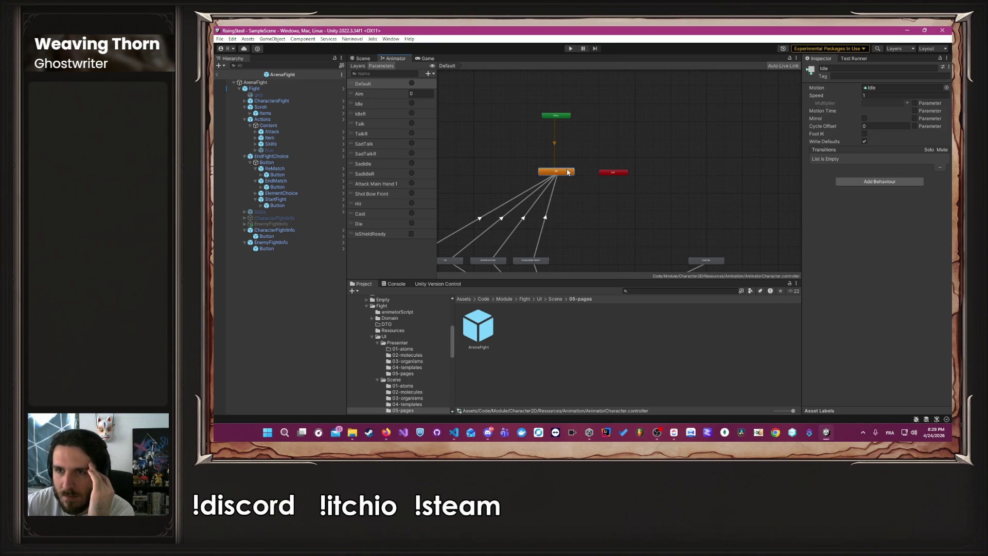
scroll(564, 224, down, 5)
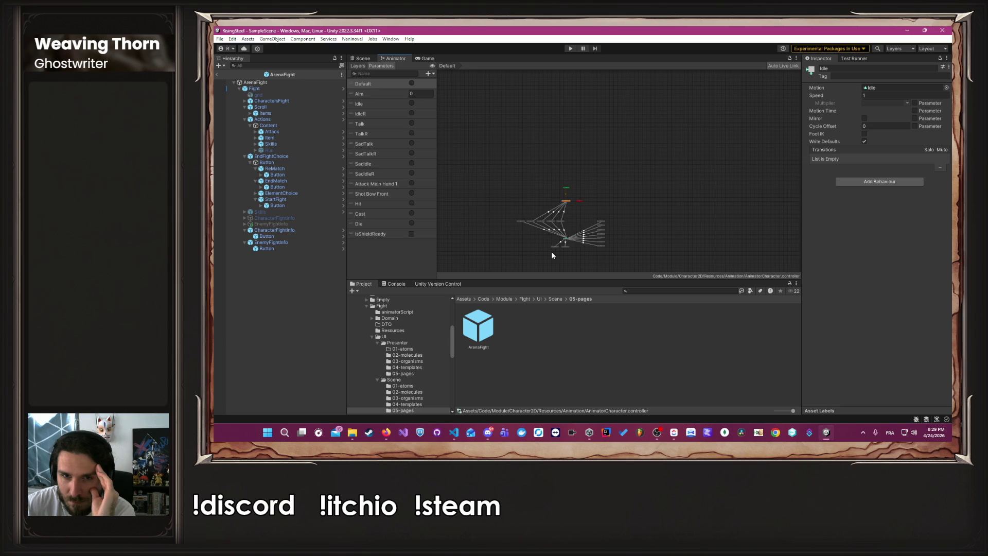
scroll(551, 251, up, 6)
Select the AnyState to ShieldReady transition and open its Preview source state dropdown
click(602, 207)
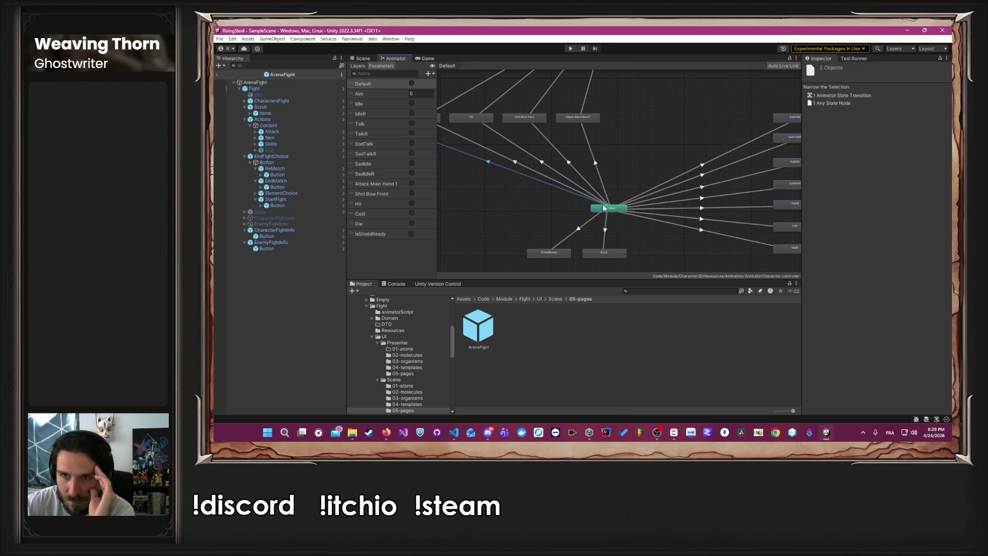
click(608, 213)
click(608, 210)
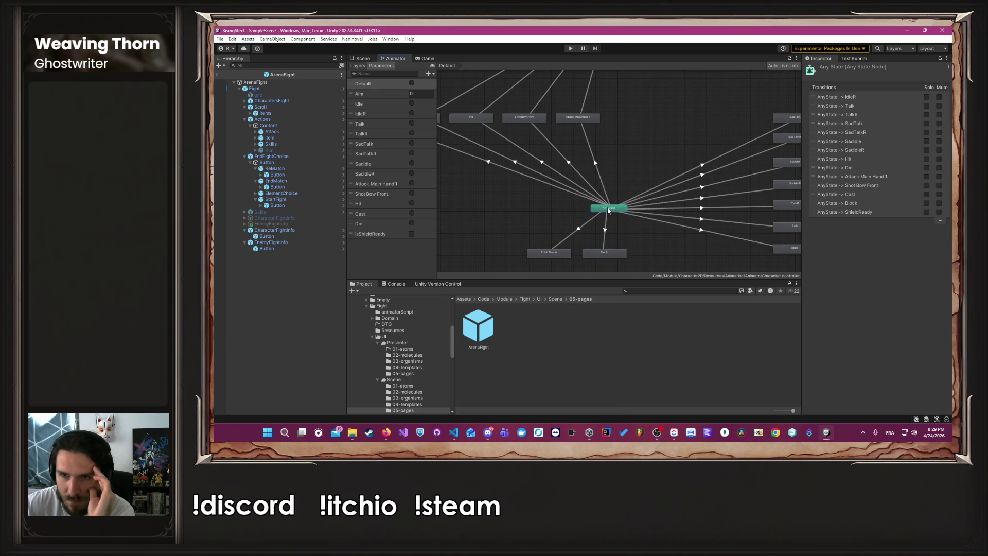
click(586, 226)
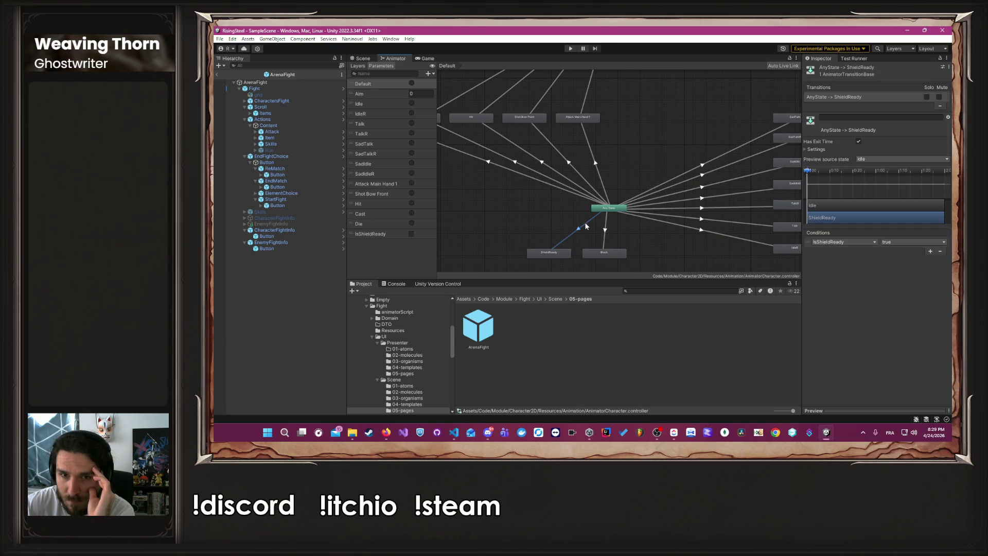
click(879, 159)
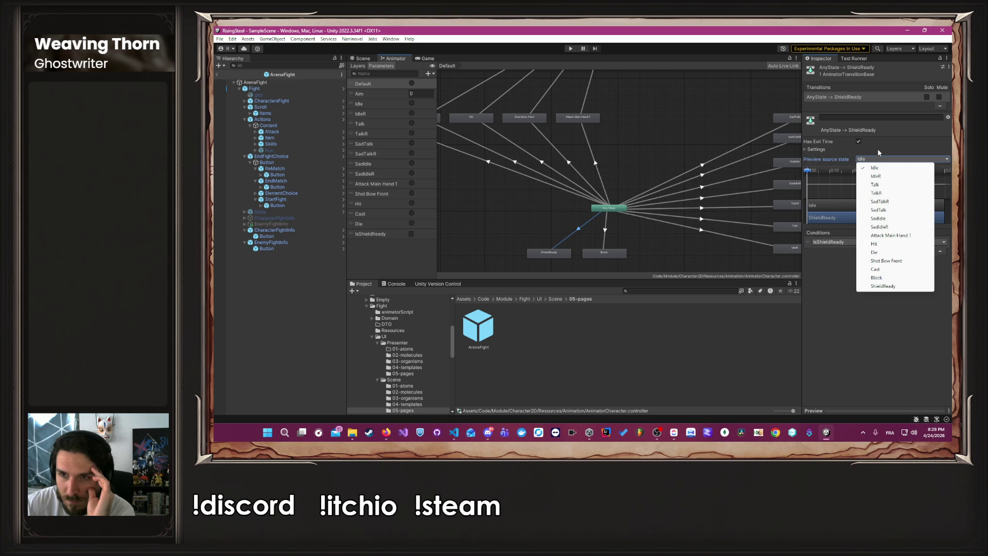
Expand the transition settings, scrub the preview and set Exit Time to 0
click(878, 149)
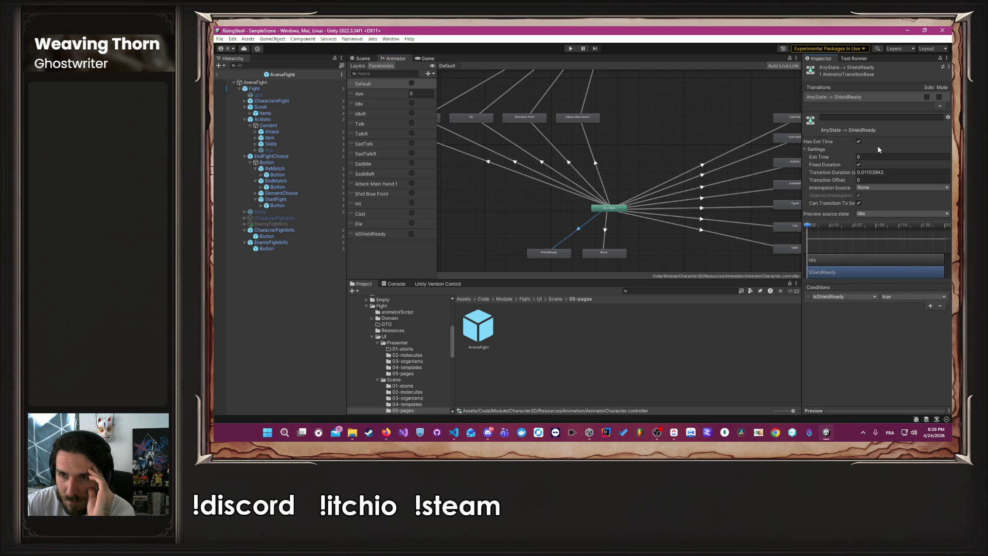
mouse_move(819, 236)
mouse_down()
mouse_move(876, 229)
mouse_move(853, 230)
mouse_move(864, 227)
mouse_up()
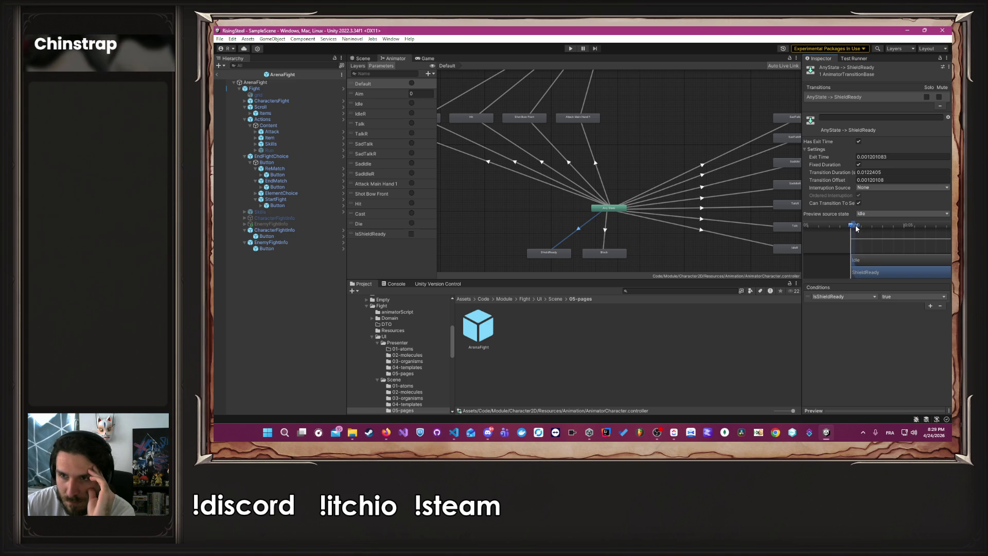
drag(863, 157, 869, 159)
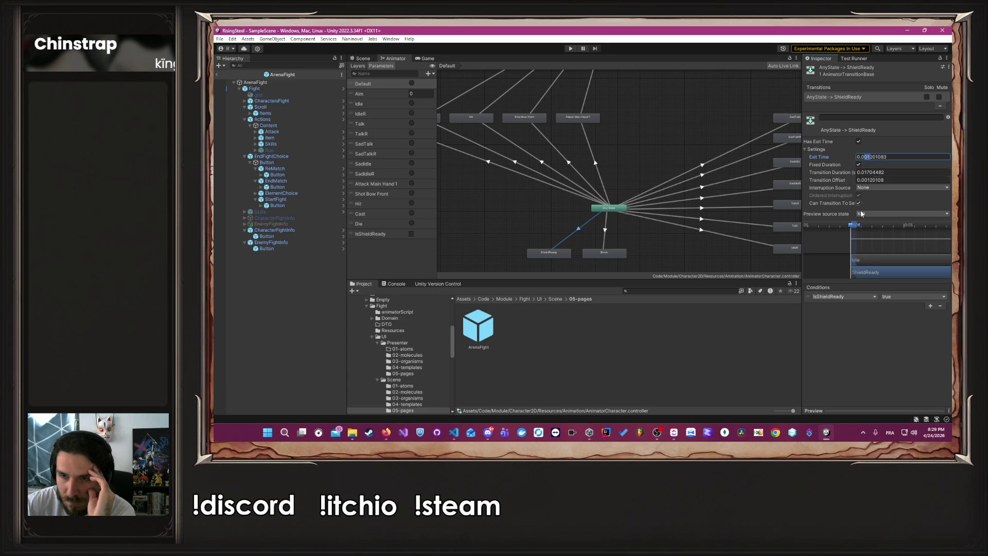
click(869, 157)
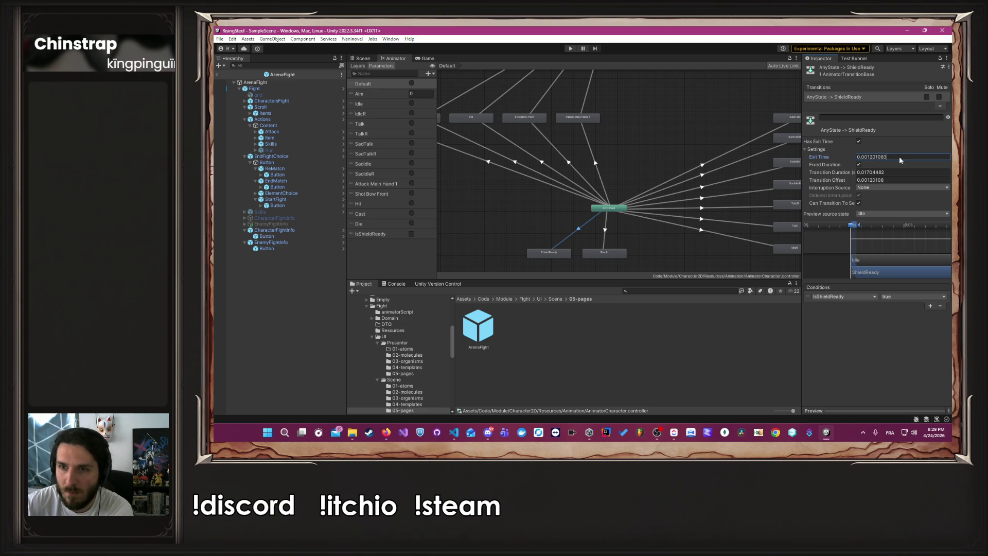
key(ctrl+a)
text(0)
click(897, 172)
Set Transition Duration and Offset to 0 and Interruption Source to Current State
text(0)
click(896, 180)
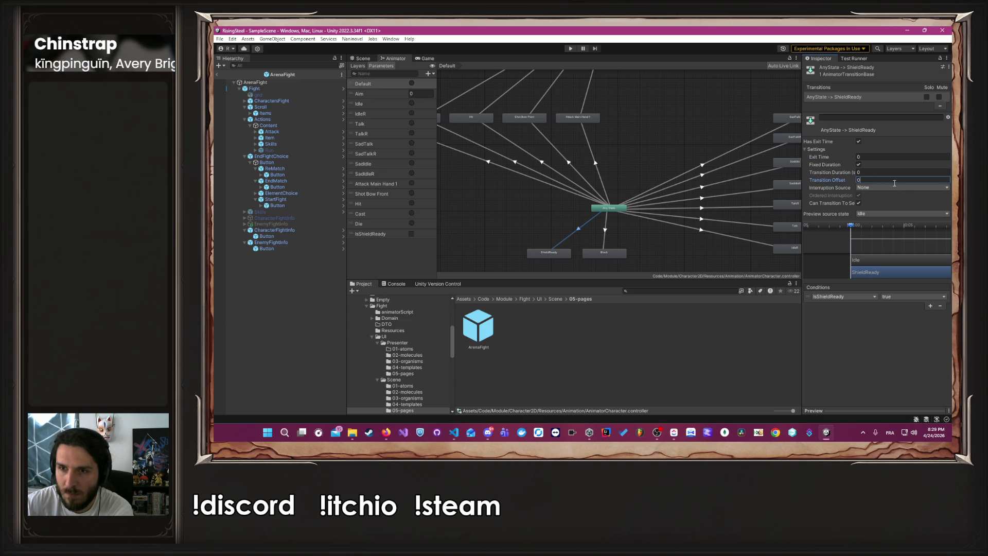
click(896, 188)
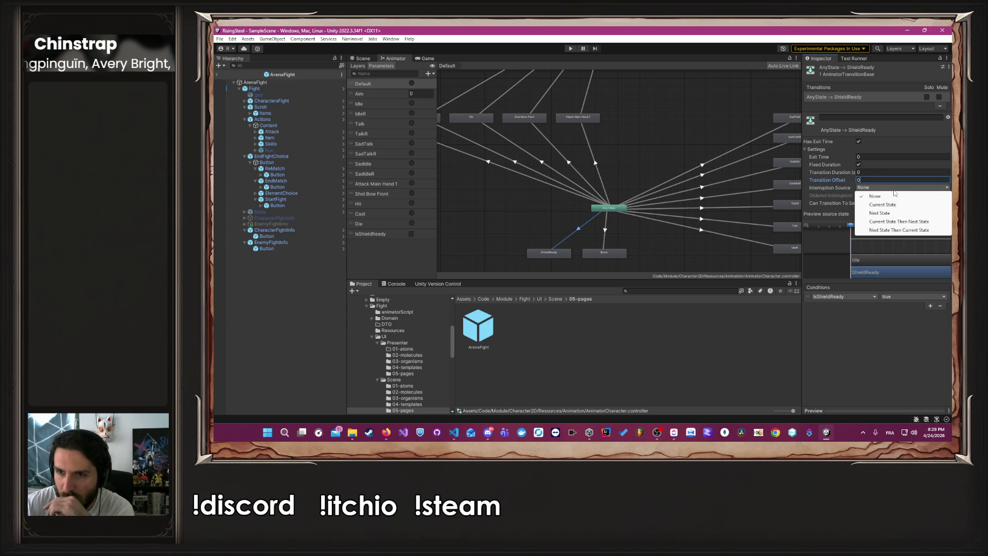
click(892, 204)
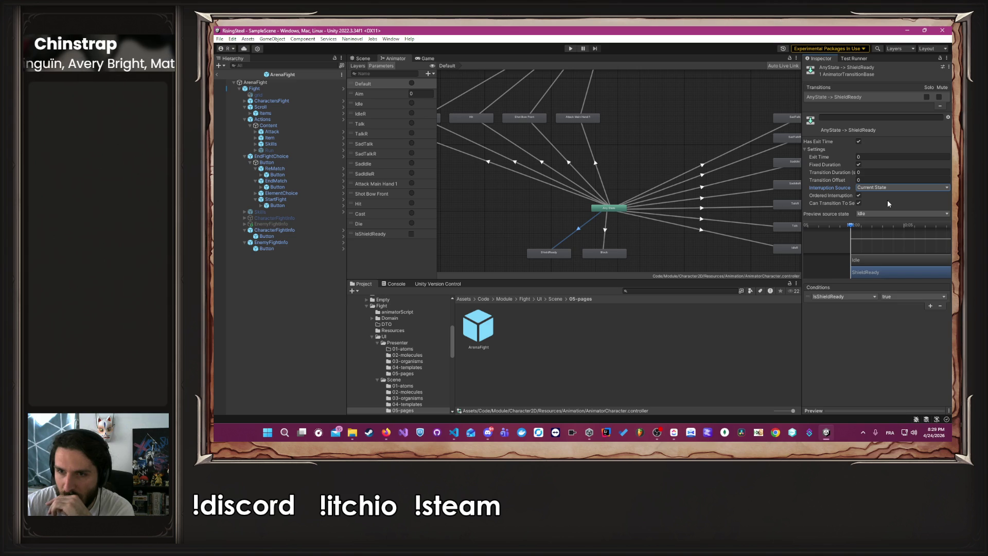
click(661, 251)
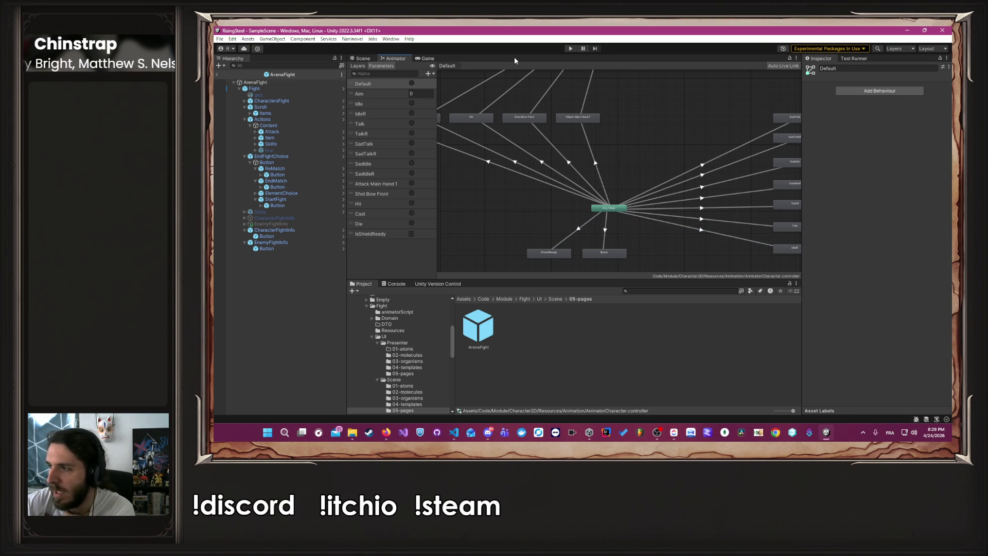
Enter Play mode, continue the saved game and start the Arena fight
click(570, 49)
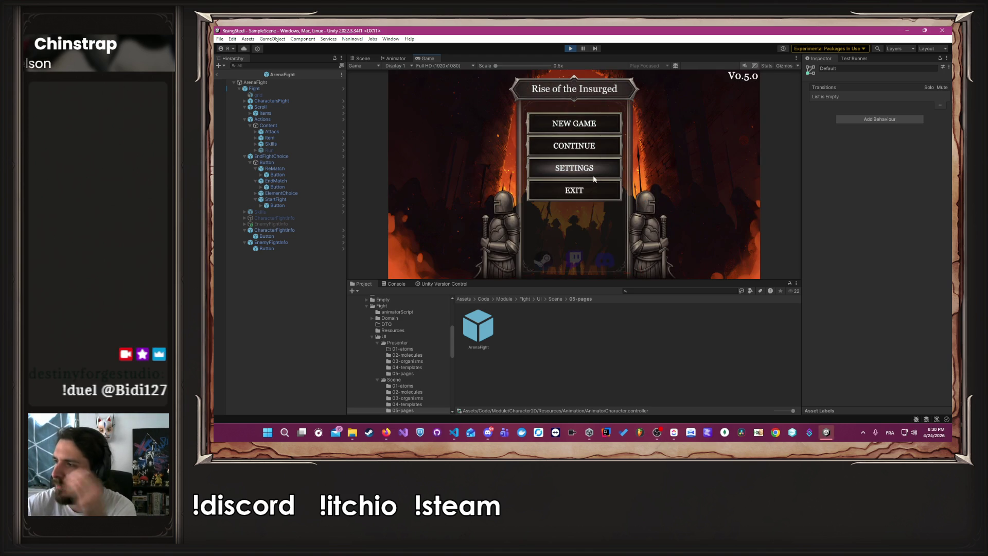
click(591, 145)
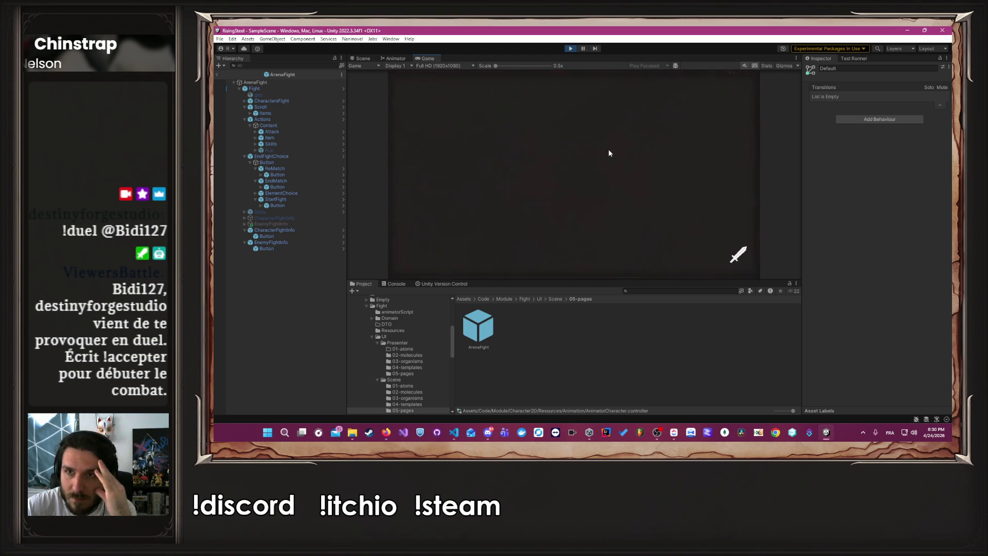
click(486, 84)
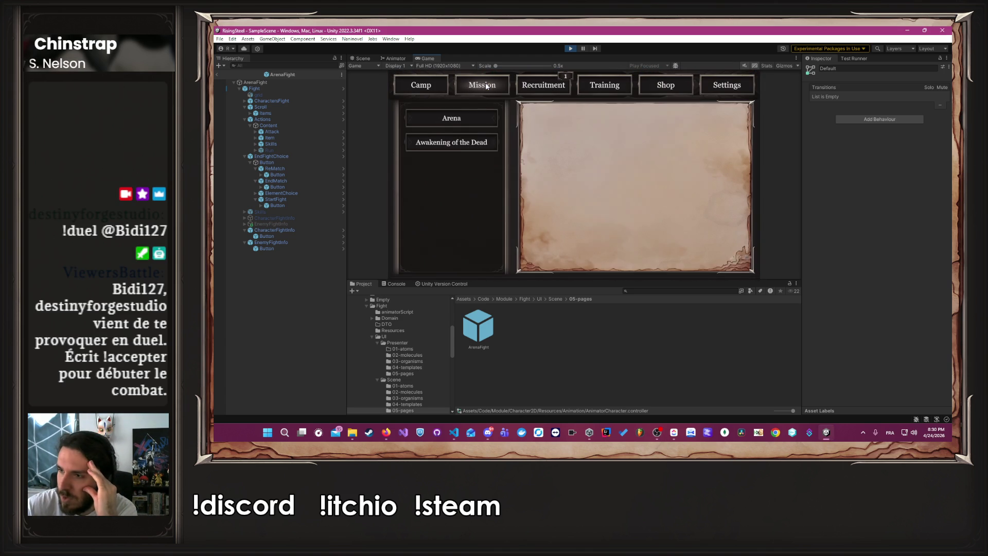
click(471, 125)
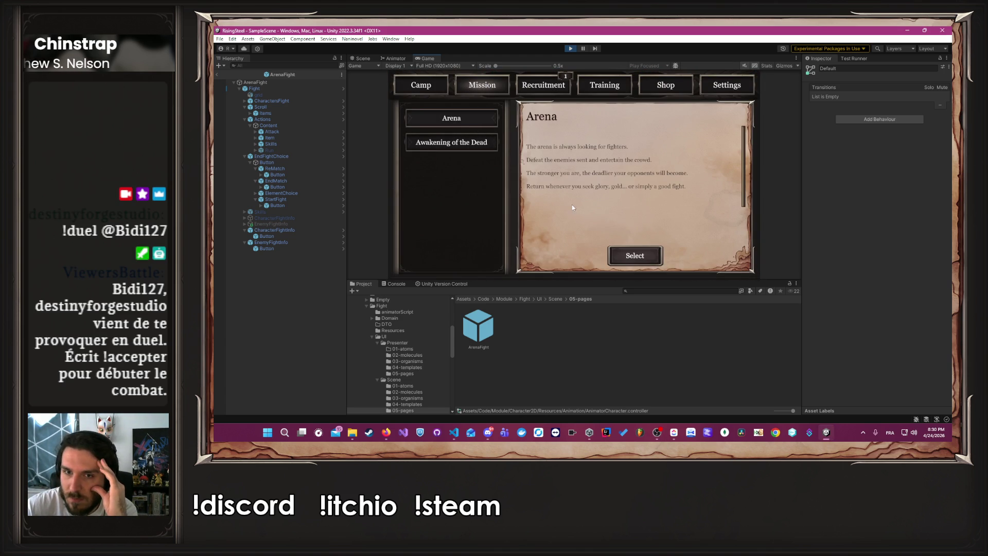
click(630, 253)
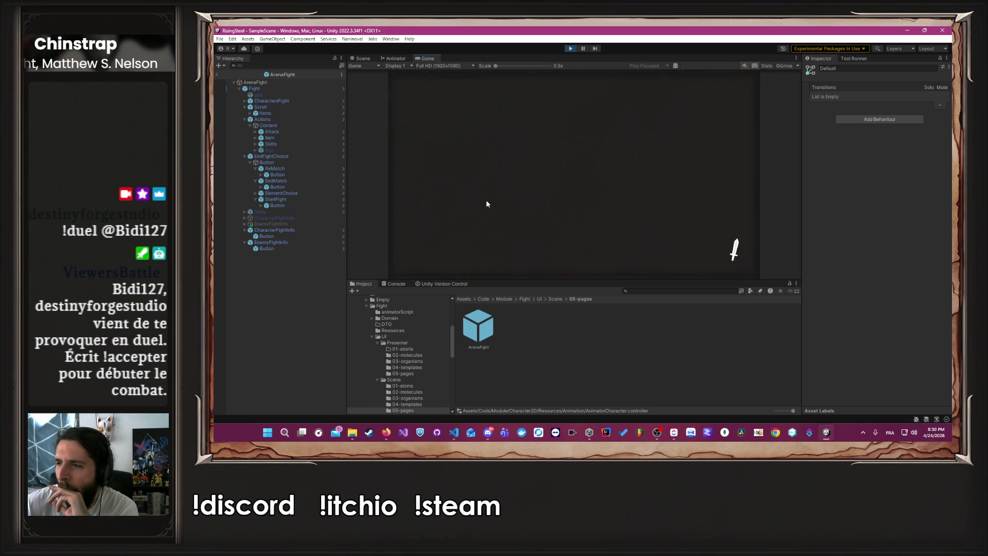
click(554, 180)
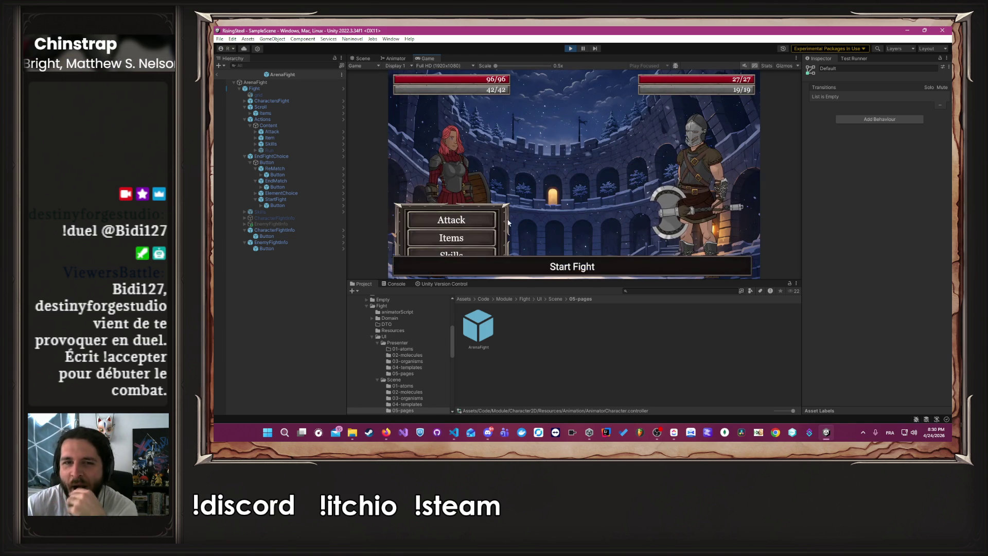
Use Block, attack Khalar down to 9/27, then stop Play mode
click(554, 180)
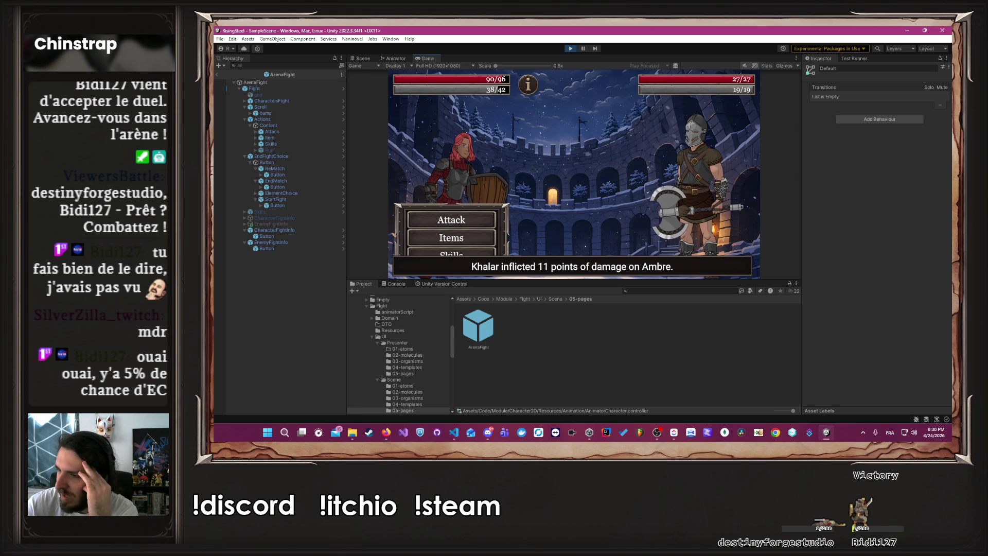
key(alt+Tab)
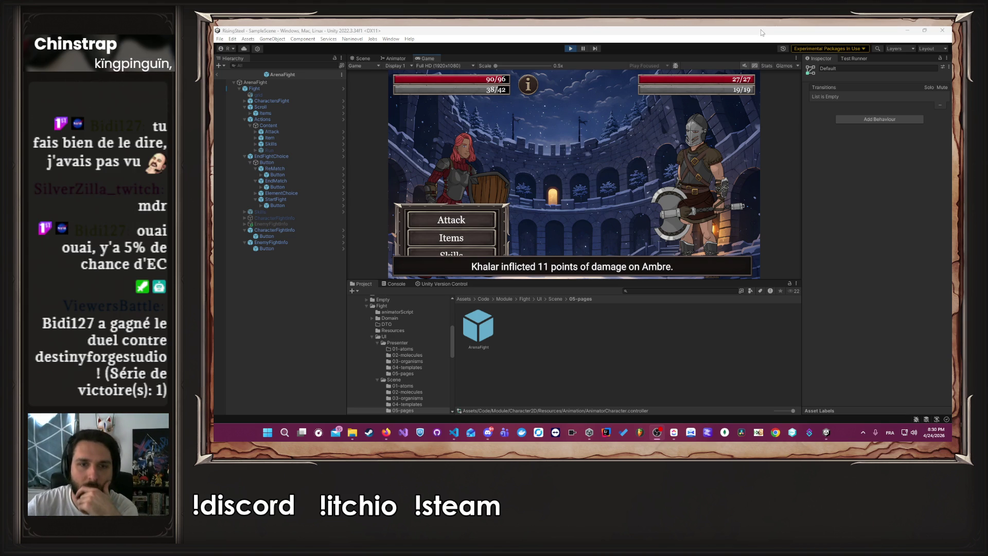
click(484, 219)
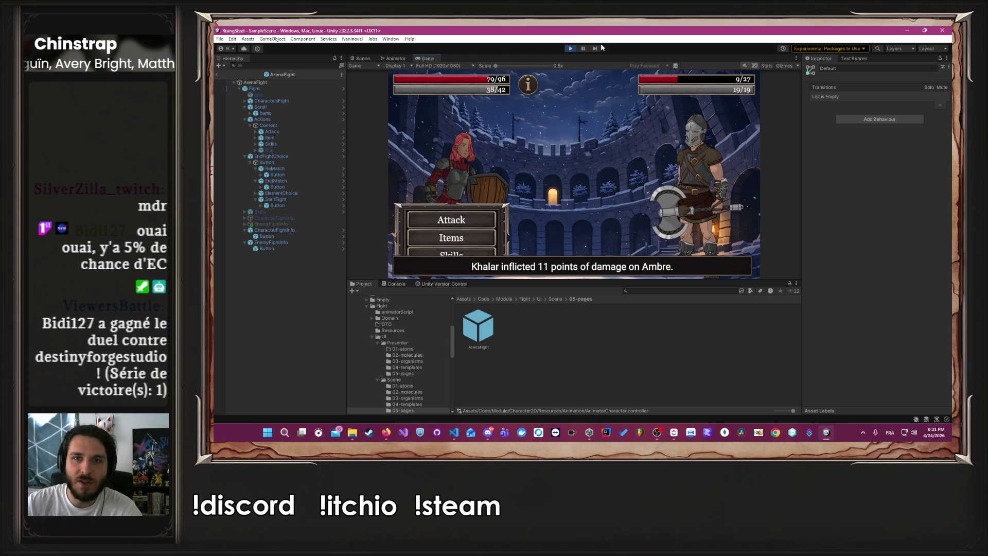
click(570, 48)
In the Animator, add a transition from Attack Main Hand 1 to ShieldReady
click(394, 58)
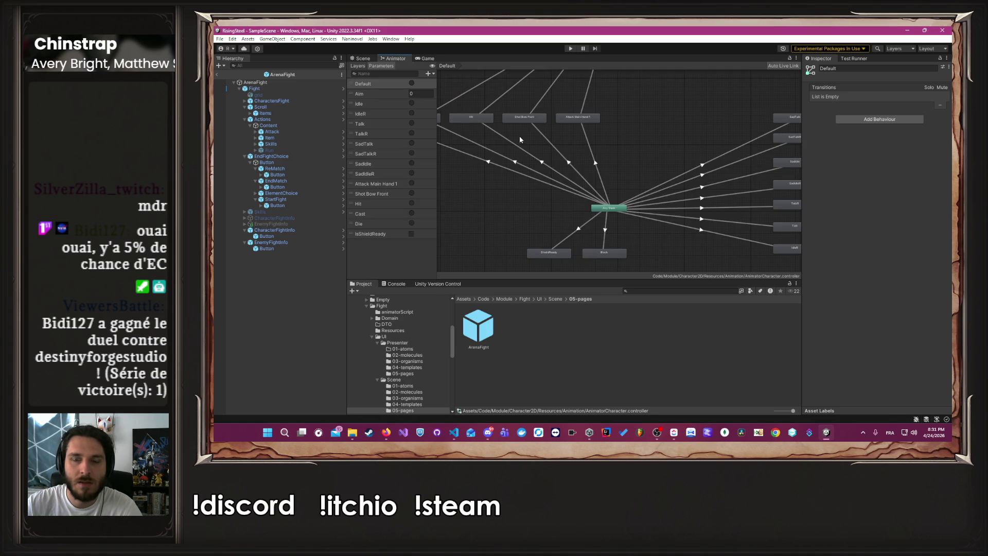
scroll(519, 135, down, 5)
scroll(491, 180, up, 4)
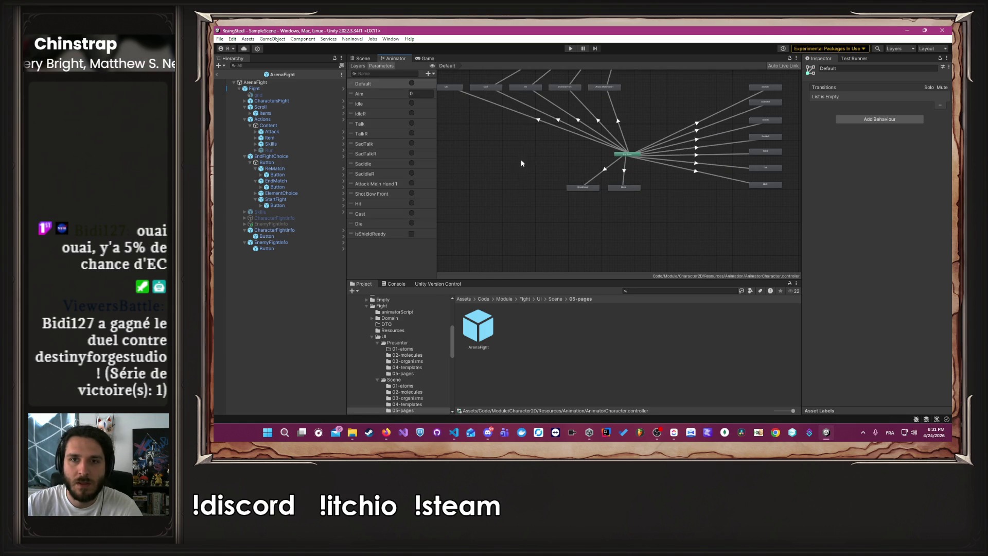
right_click(521, 163)
right_click(511, 150)
click(521, 161)
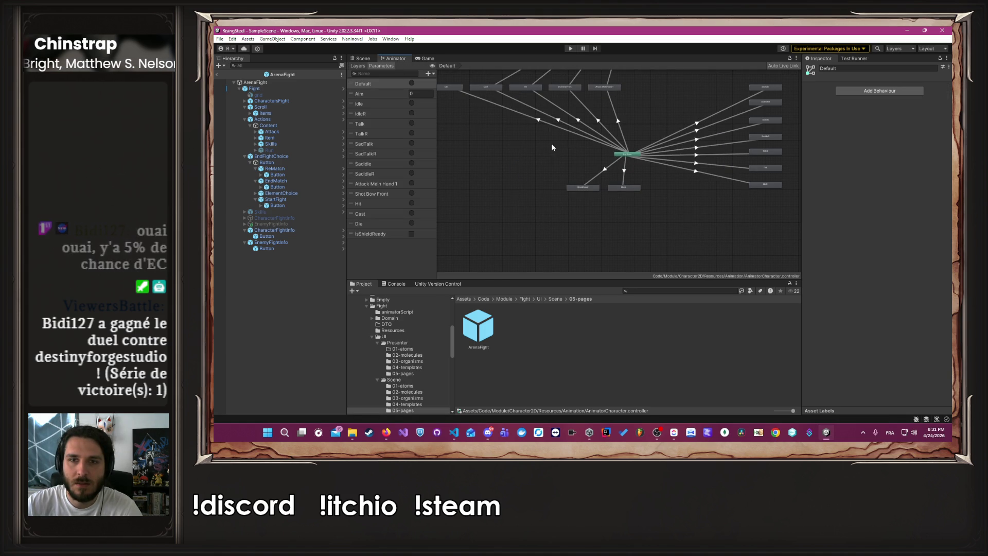
scroll(552, 148, up, 3)
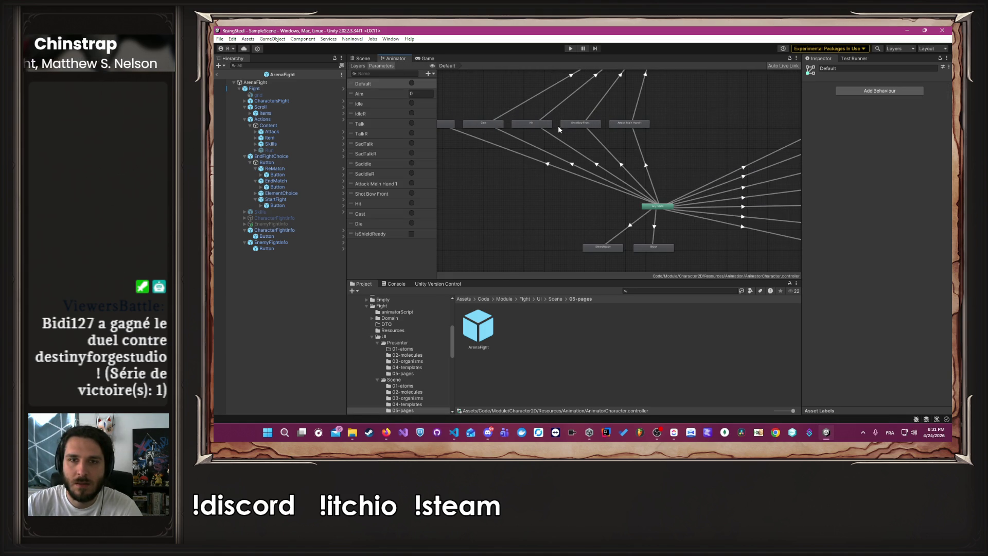
click(632, 125)
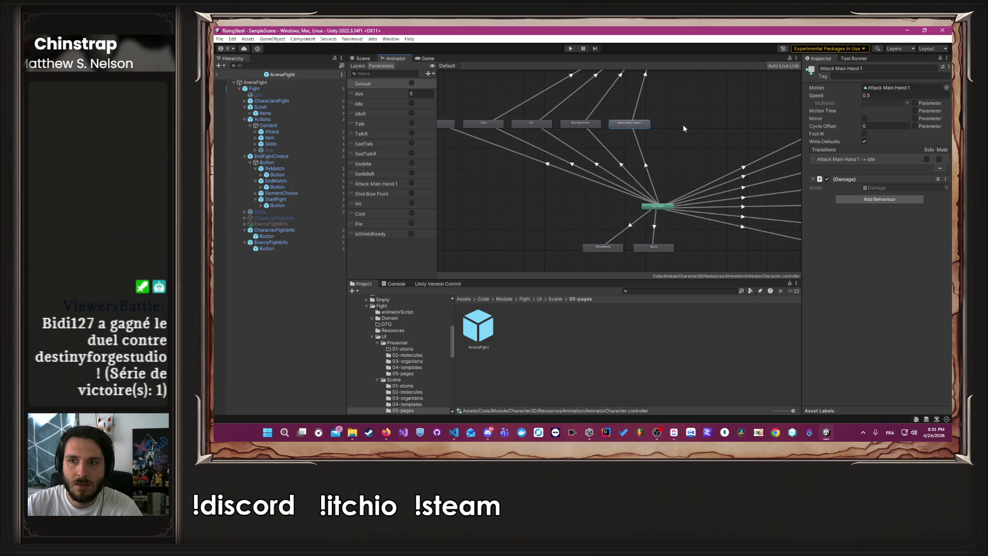
right_click(634, 130)
click(643, 133)
click(598, 245)
Move the ShieldReady state higher in the graph and relaunch Play mode
click(582, 237)
mouse_move(607, 246)
mouse_down()
mouse_move(651, 133)
mouse_move(707, 129)
mouse_move(696, 127)
mouse_up()
click(723, 136)
click(570, 48)
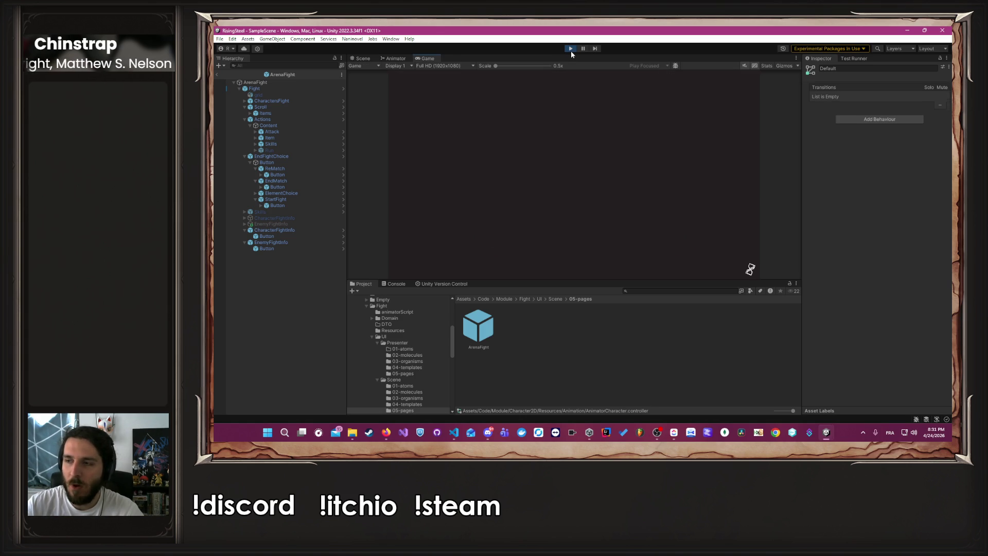
Continue the saved game and launch the Arena mission
click(578, 147)
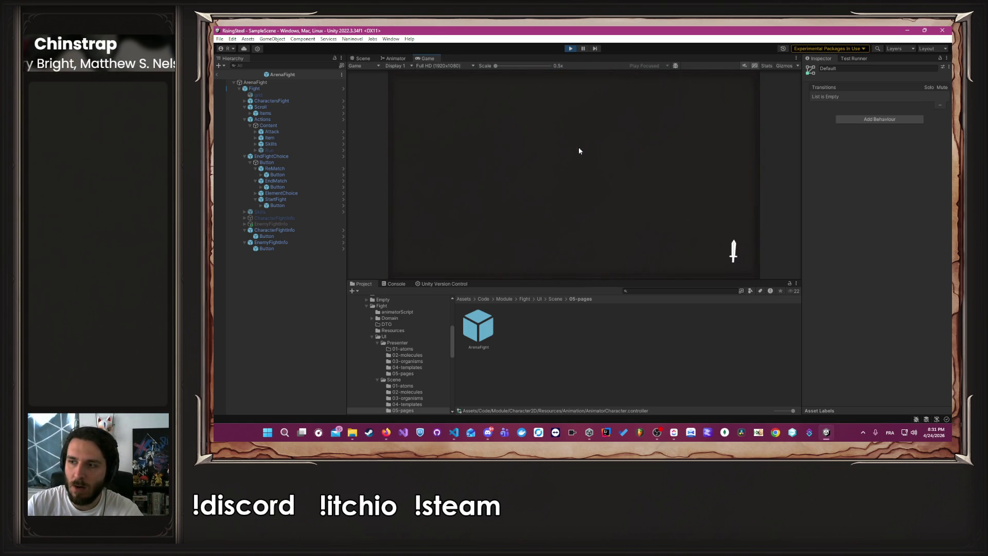
click(499, 89)
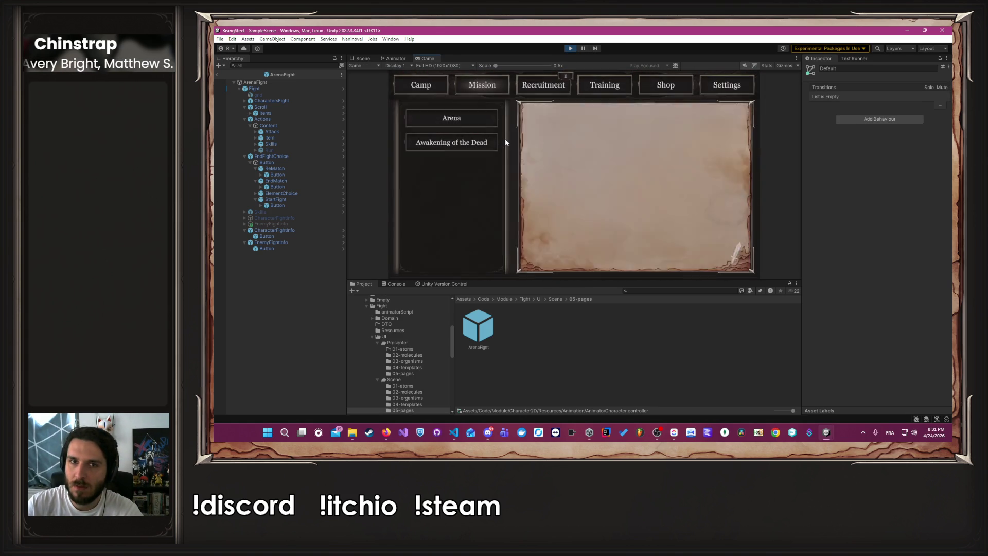
click(485, 117)
click(635, 255)
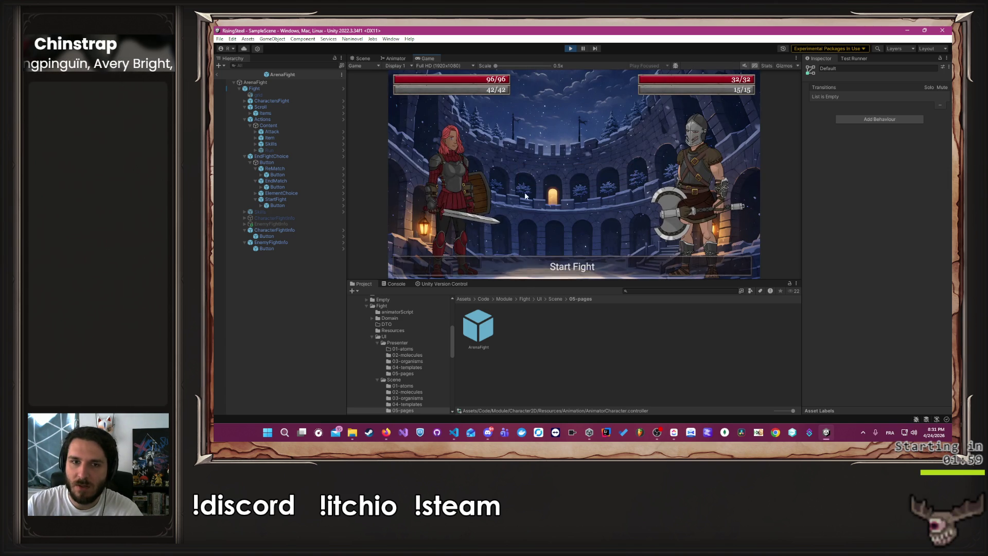
Attack Khalar, use Block, finish him off, then stop Play mode
click(461, 214)
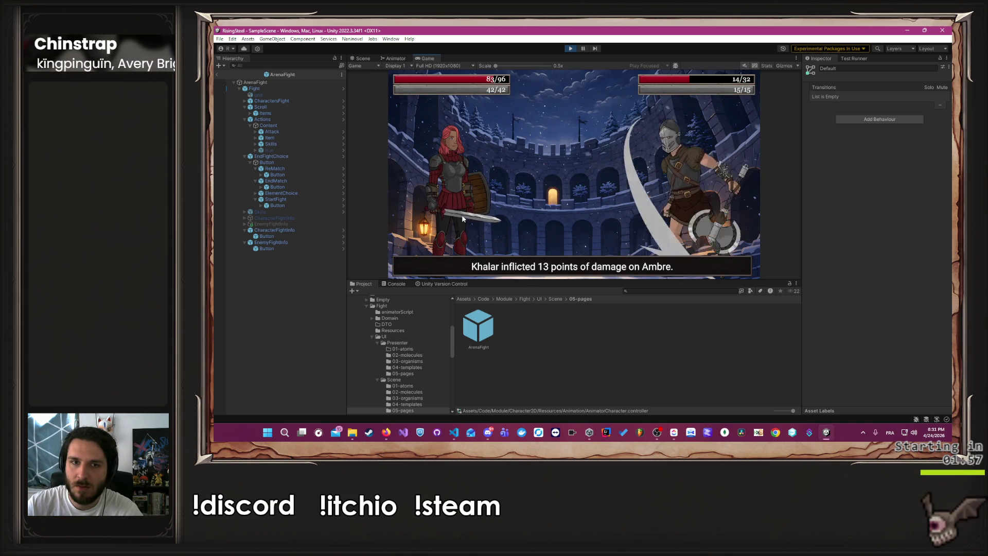
click(456, 260)
click(560, 188)
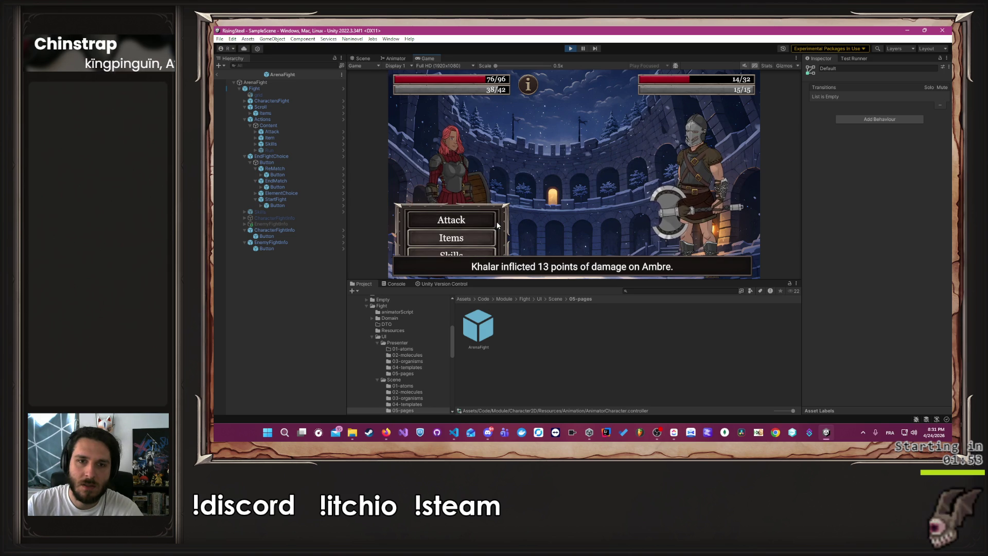
click(497, 223)
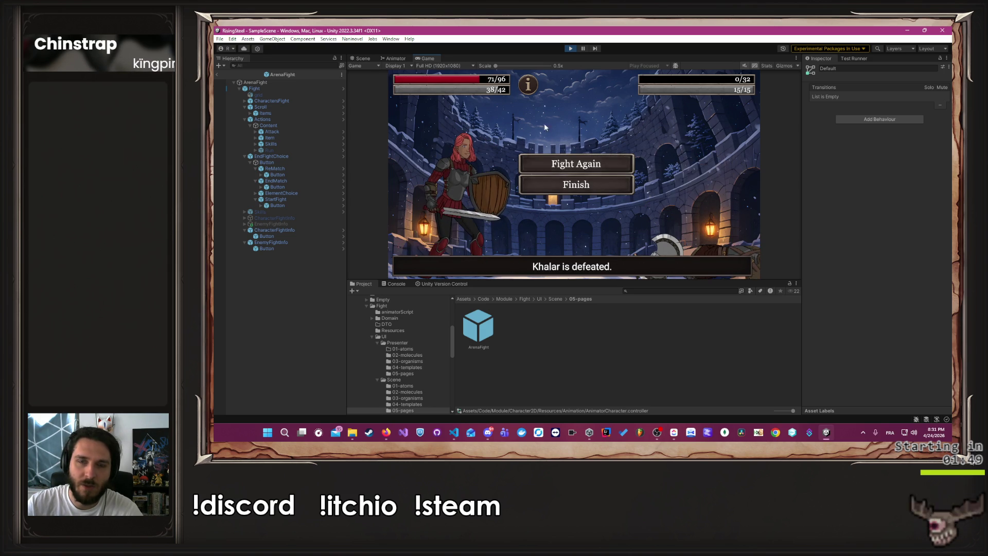
click(570, 49)
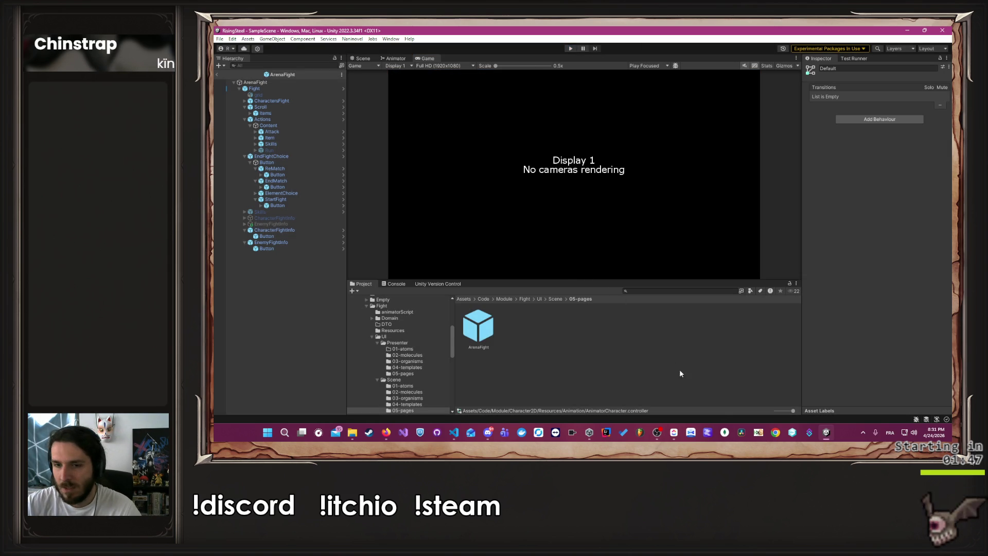
click(798, 436)
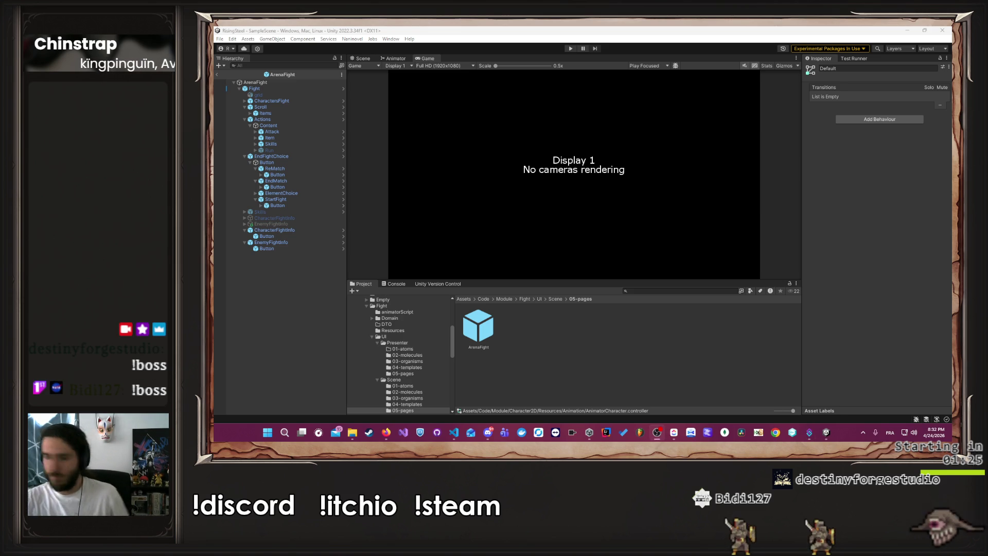
Show the Scene view, enter Play mode, continue and choose the Arena mission
click(365, 59)
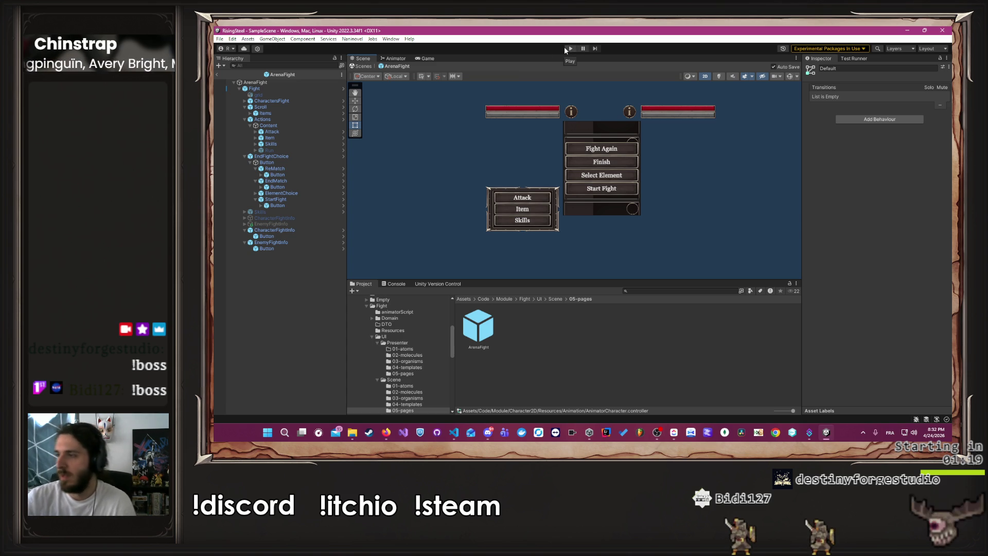
click(570, 49)
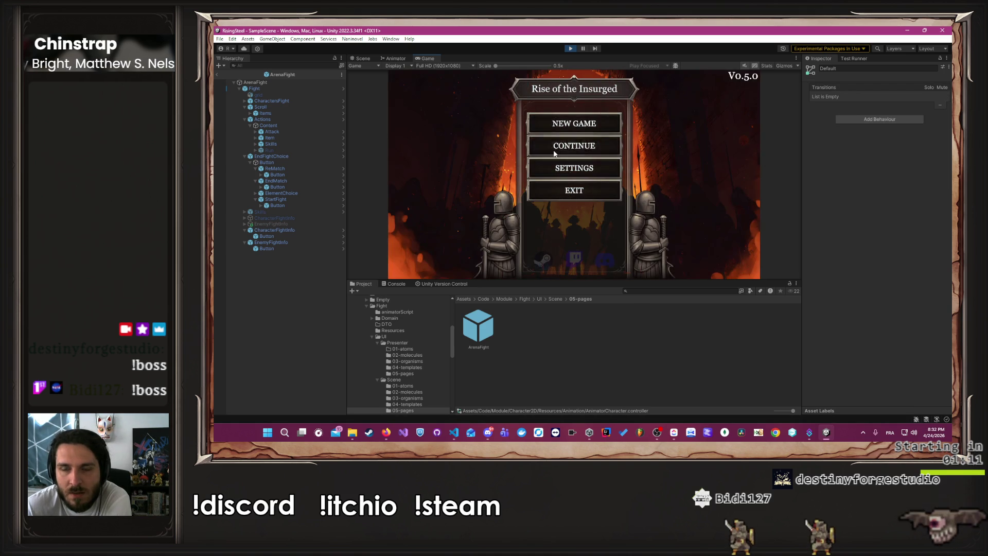
click(547, 158)
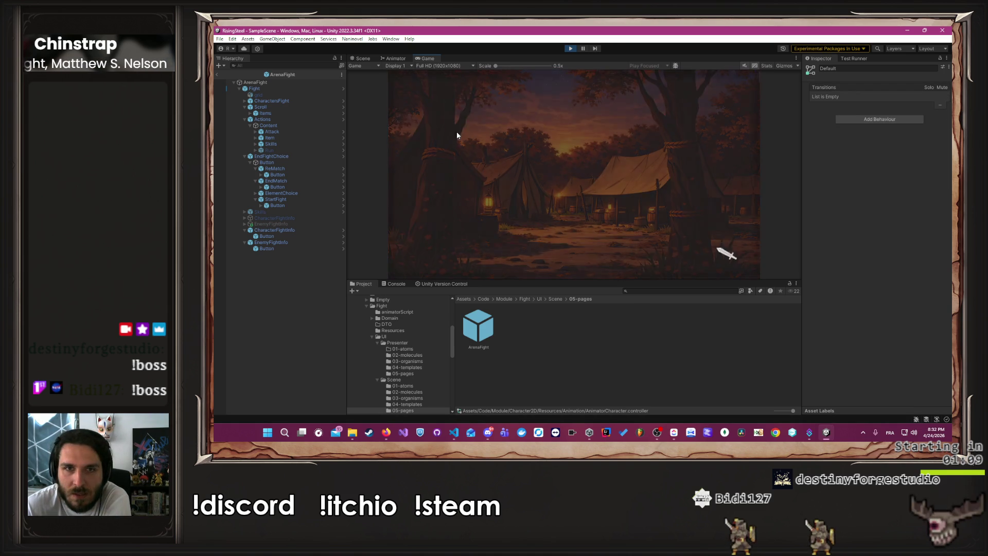
click(629, 252)
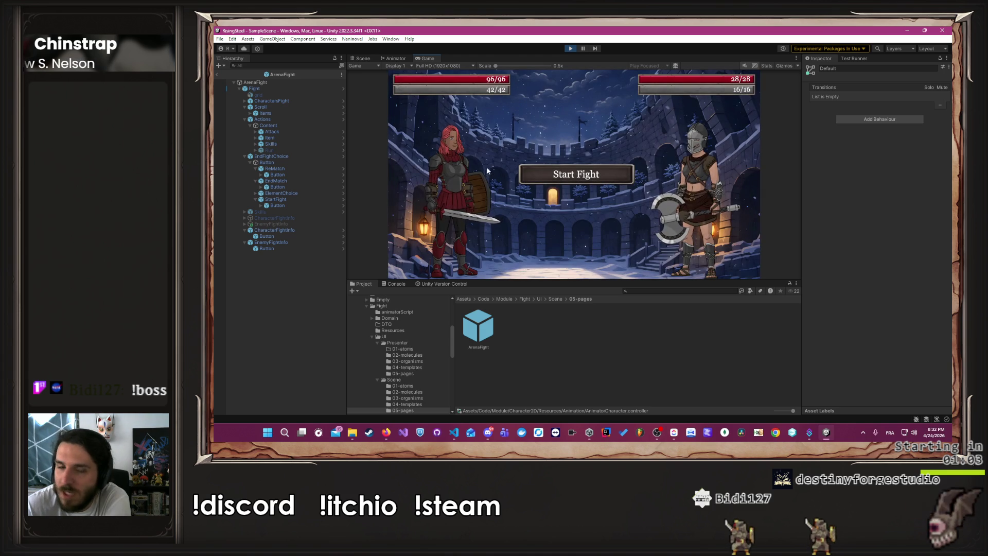
Start the fight, use Block, attack the opponent, then view the Animator graph
click(598, 186)
click(487, 256)
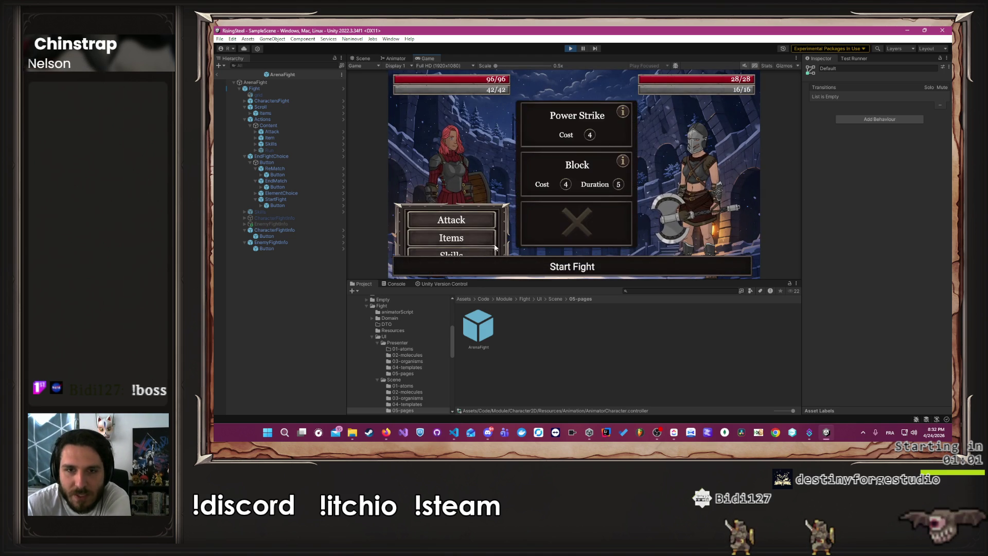
click(549, 178)
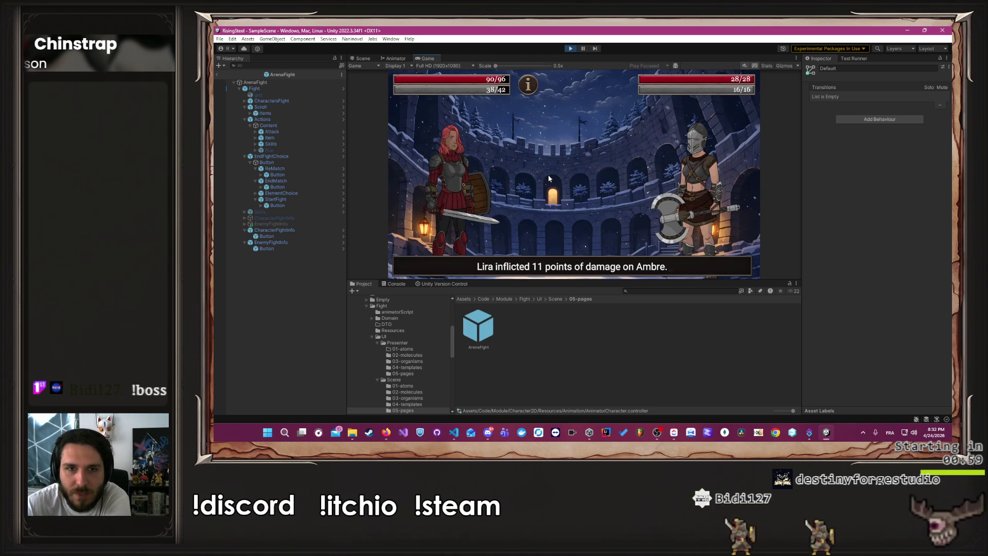
mouse_move(530, 92)
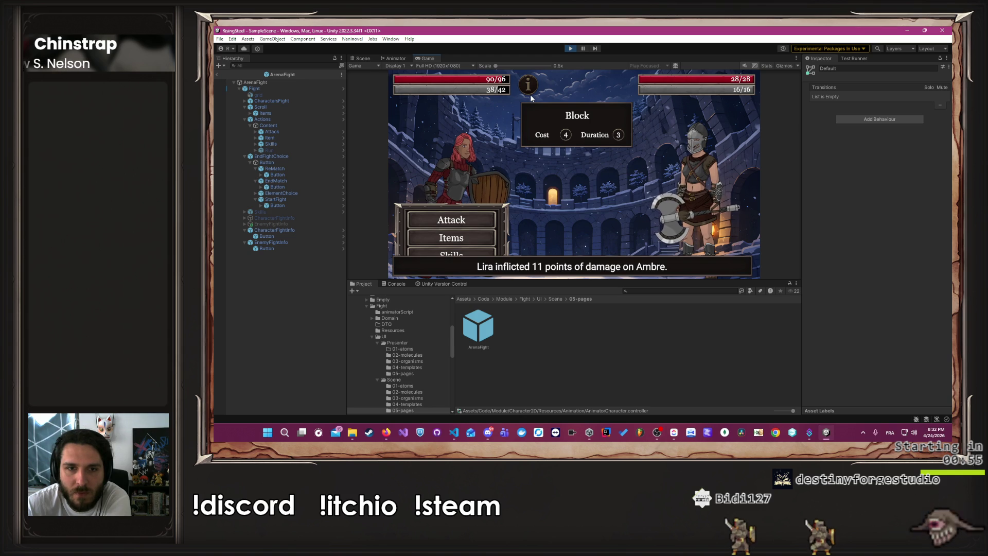
click(478, 221)
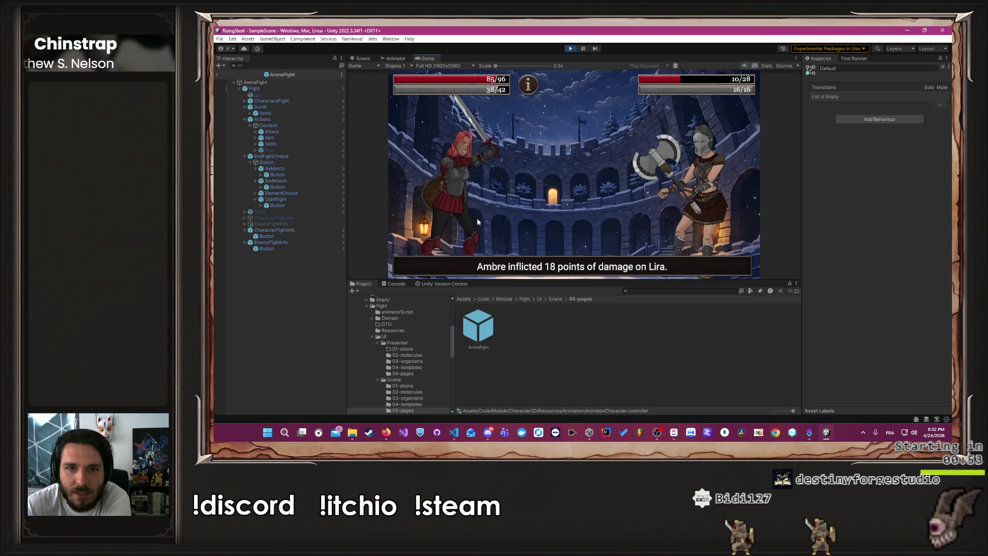
click(393, 59)
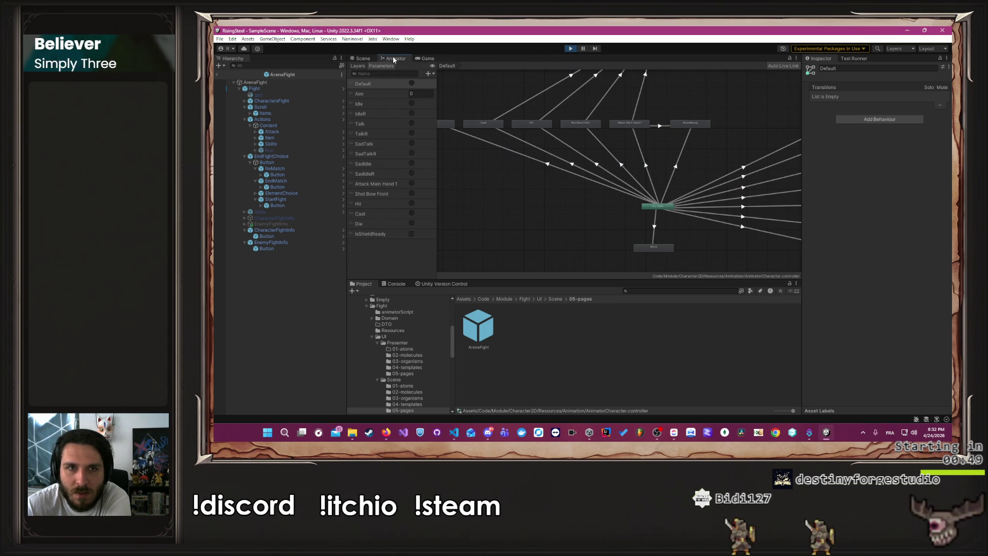
Add a transition from the ShieldReady state back to Attack Main Hand 1
key(a)
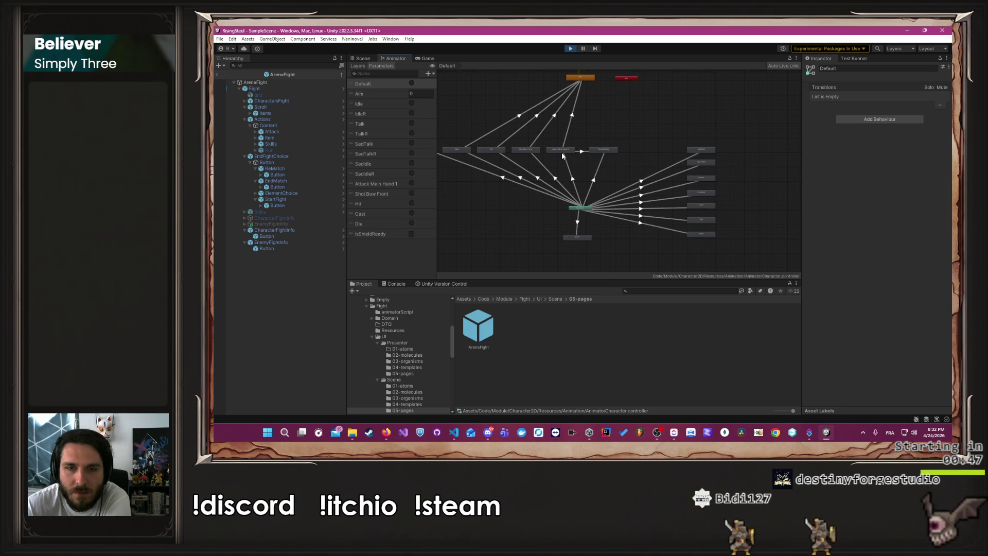
scroll(580, 158, up, 3)
click(581, 151)
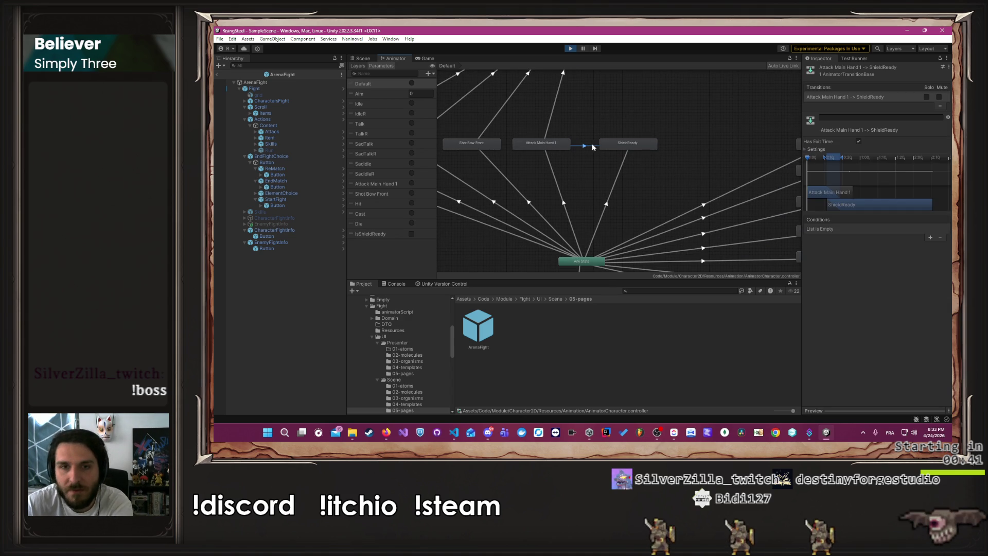
click(628, 146)
right_click(627, 145)
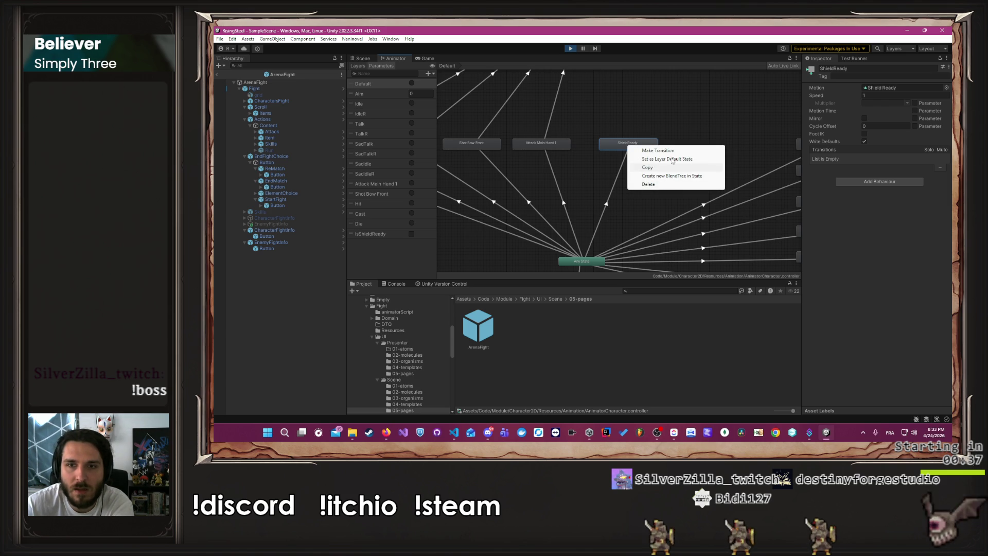
click(657, 150)
click(565, 146)
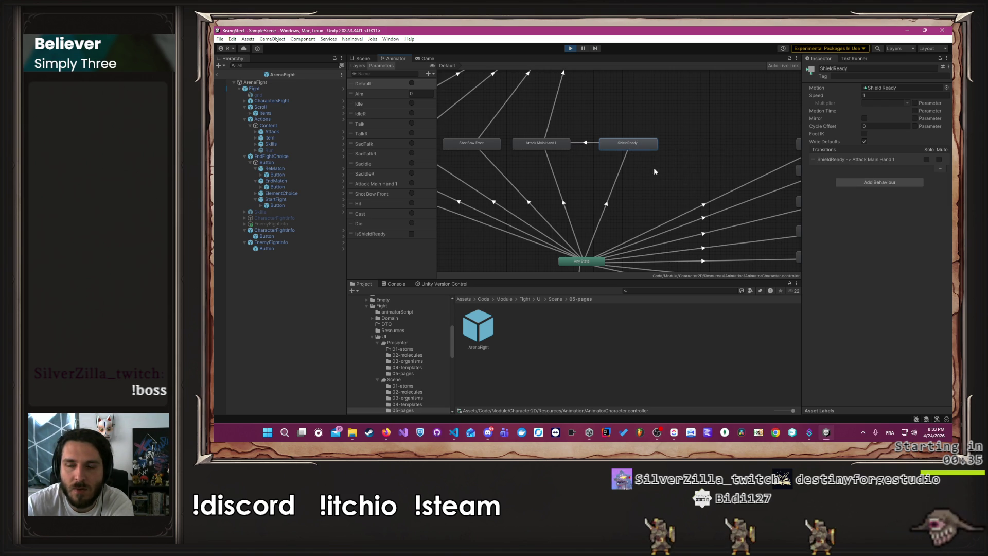
Set the AnyState→ShieldReady transition's Interruption Source to None and adjust its Exit Time
click(622, 154)
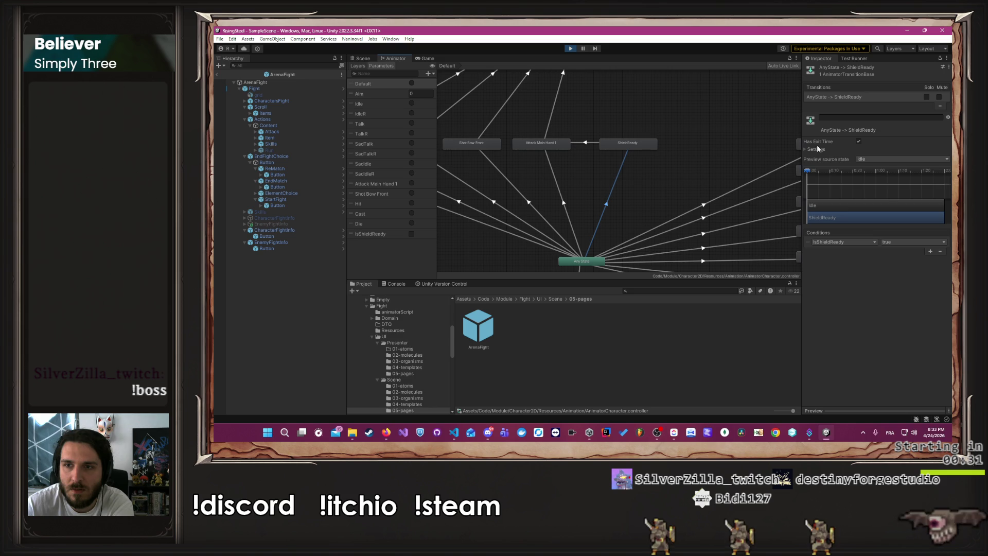
click(817, 149)
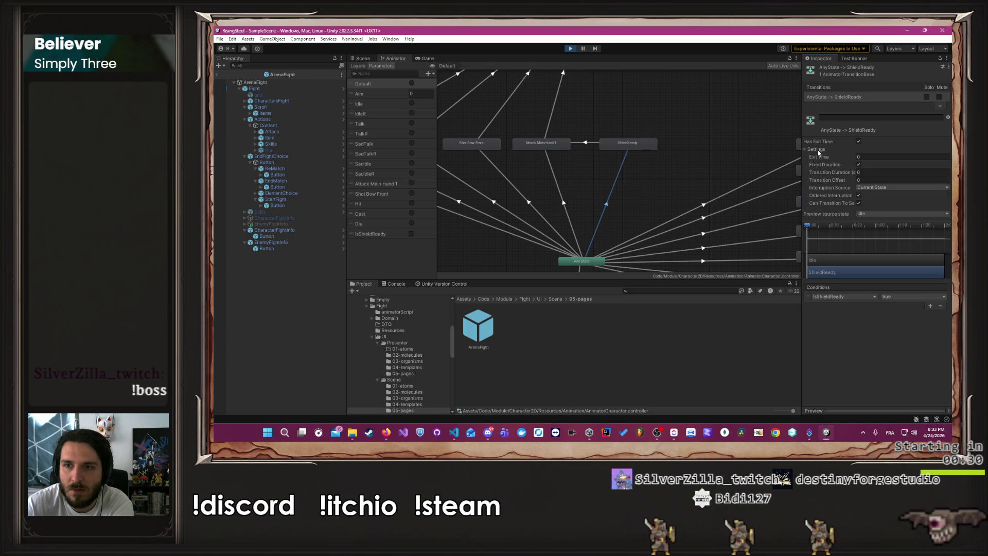
click(871, 197)
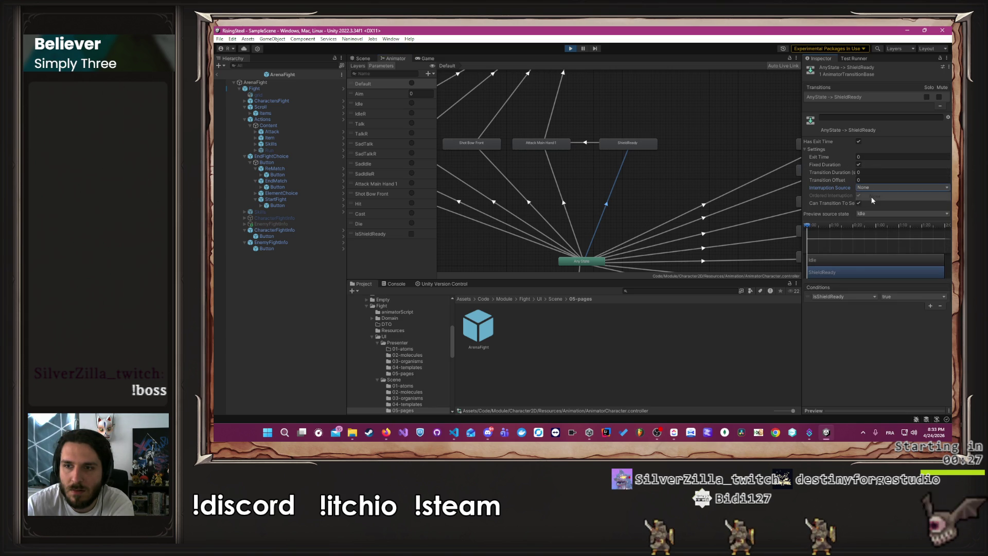
scroll(824, 246, down, 5)
scroll(821, 248, up, 5)
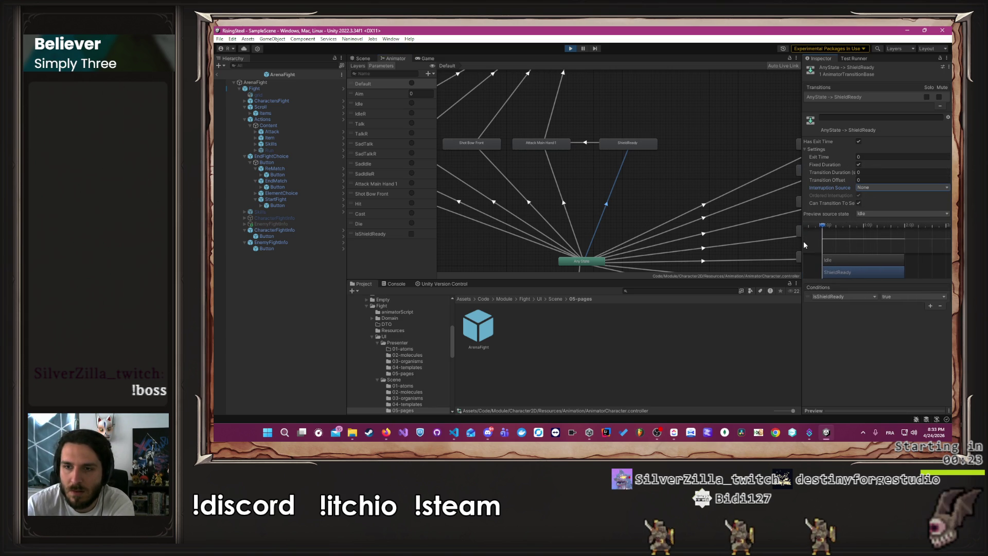
mouse_move(806, 238)
mouse_down()
mouse_move(816, 229)
mouse_move(841, 237)
mouse_up()
scroll(849, 233, up, 3)
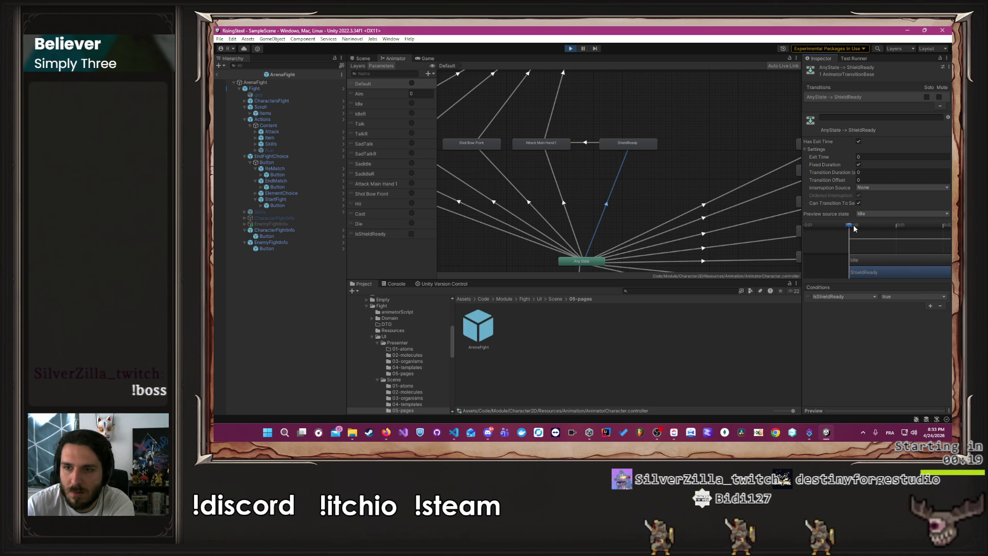
click(879, 157)
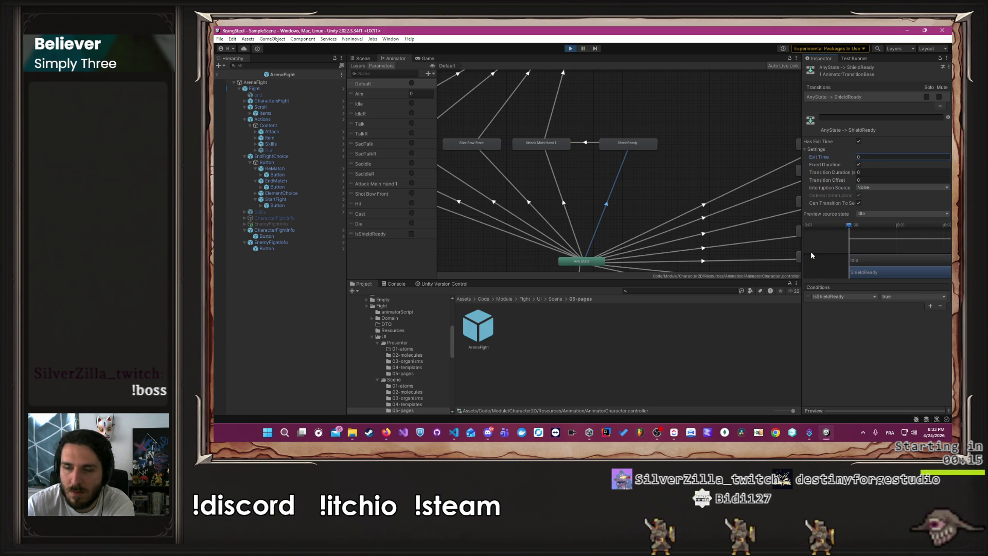
click(736, 164)
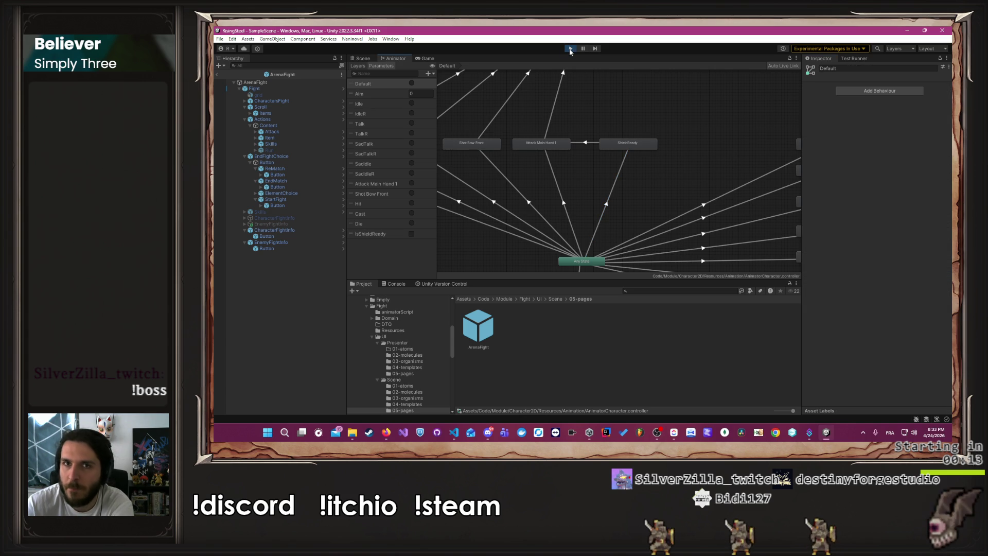
Enter play mode, dismiss the Version Control error, continue the save, and select the Arena mission
click(570, 49)
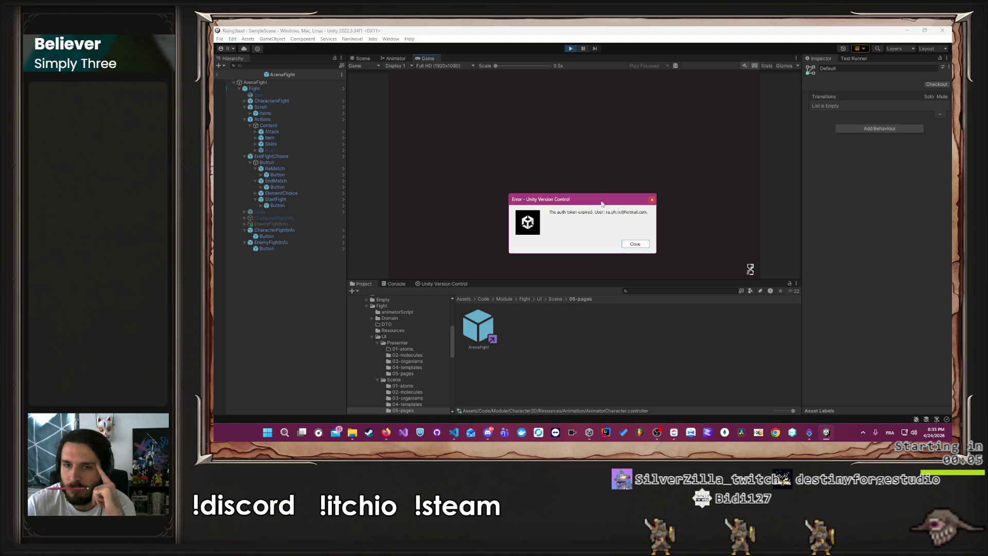
click(636, 242)
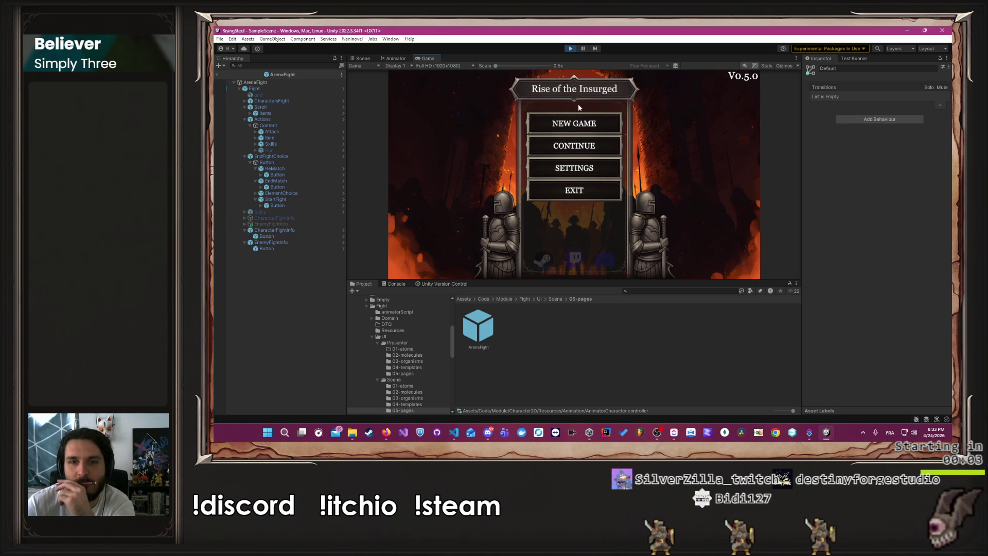
click(580, 146)
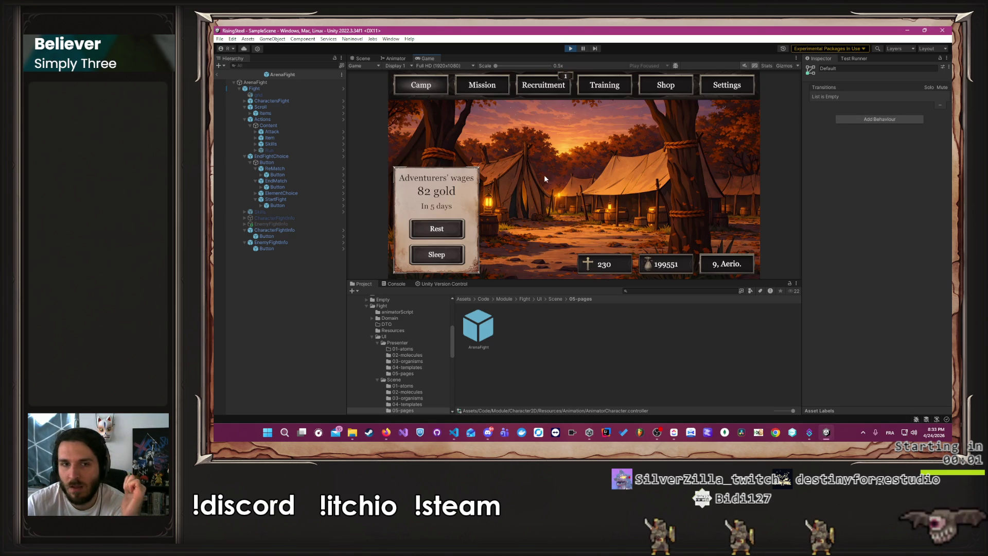
click(482, 83)
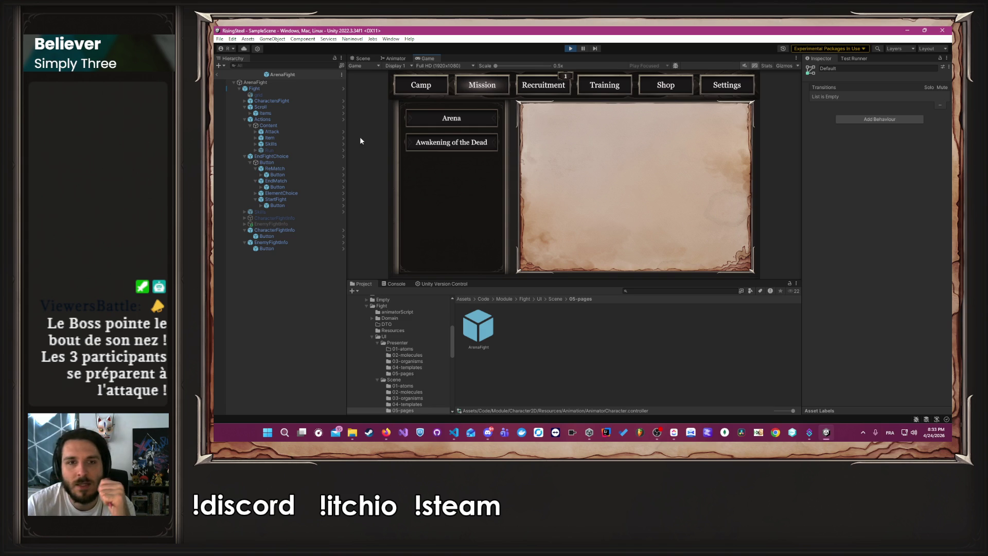
click(438, 120)
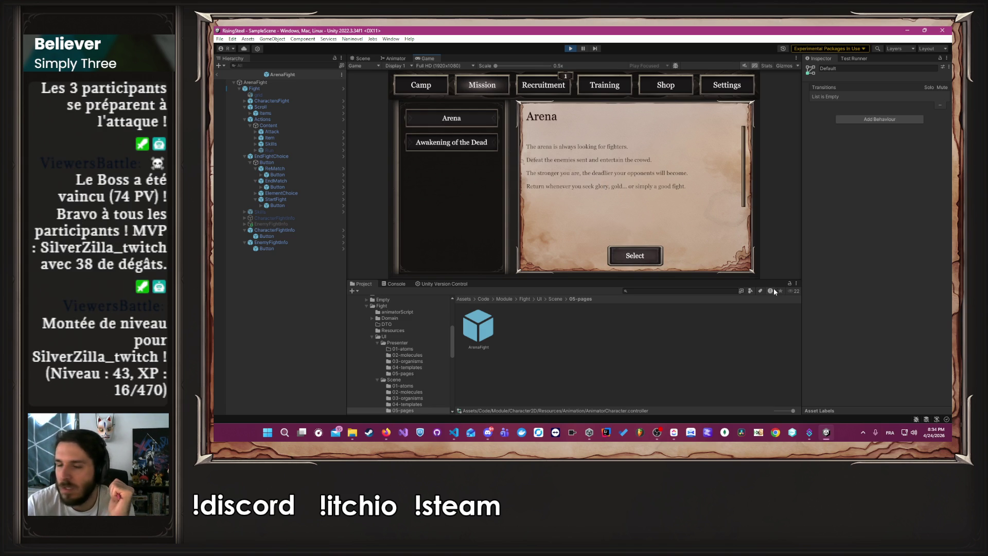
click(654, 258)
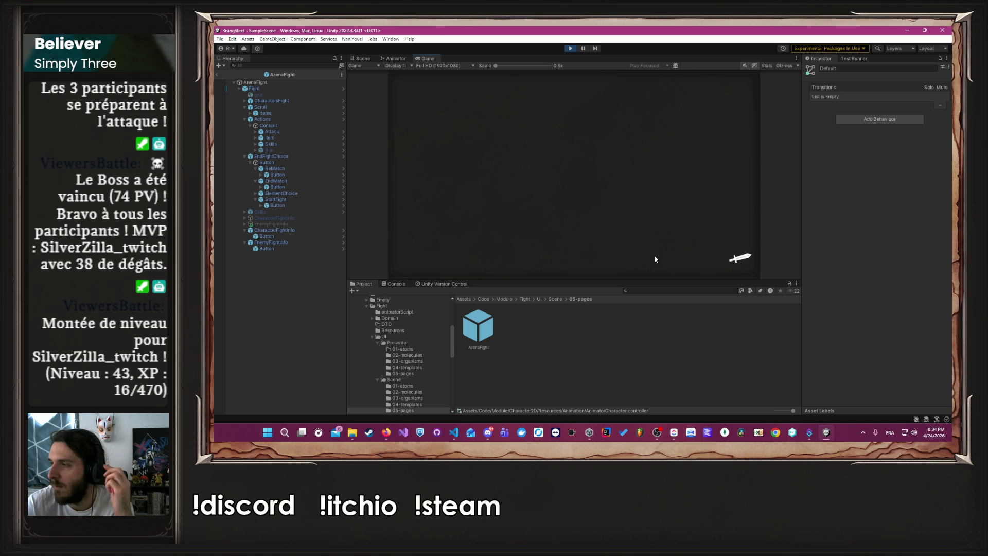
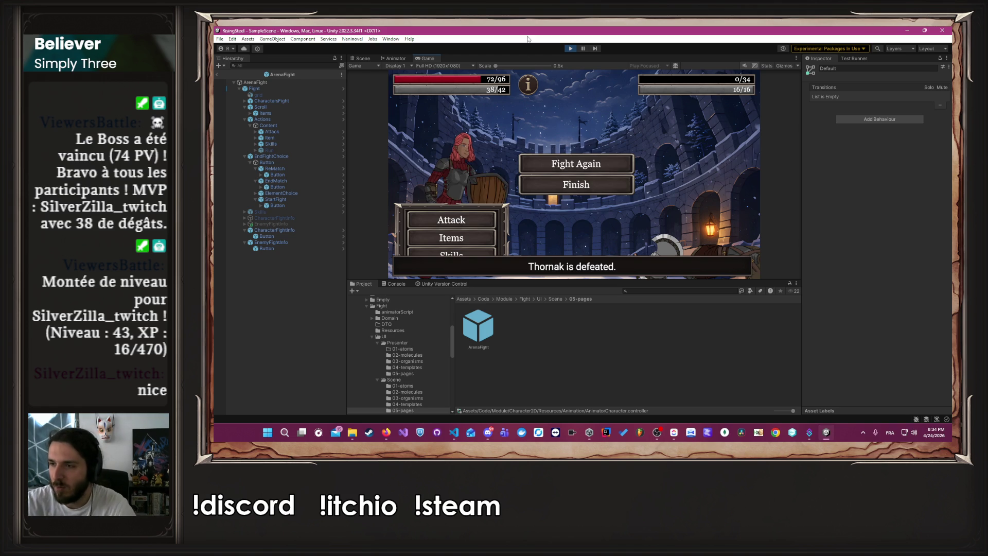
Stop the running game and bring up the character's Animator state graph
click(571, 48)
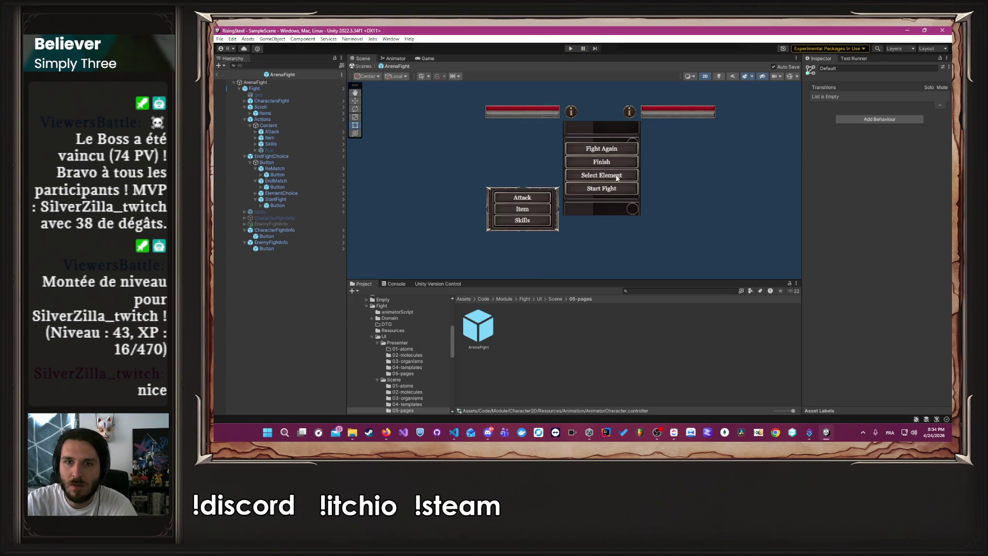
key(alt+Tab)
click(427, 58)
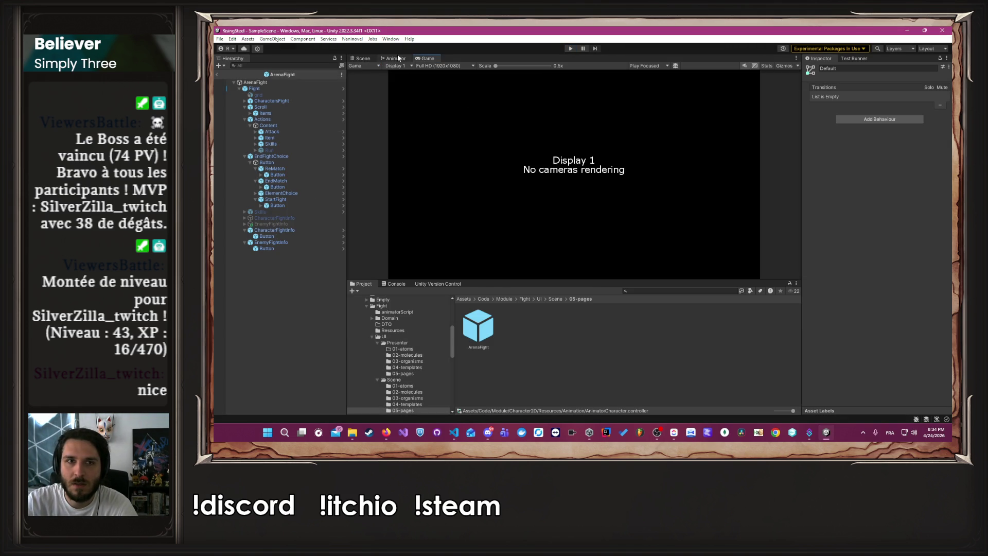
click(398, 58)
Reposition the ShieldReady node down beside the Exit node in the graph
click(584, 143)
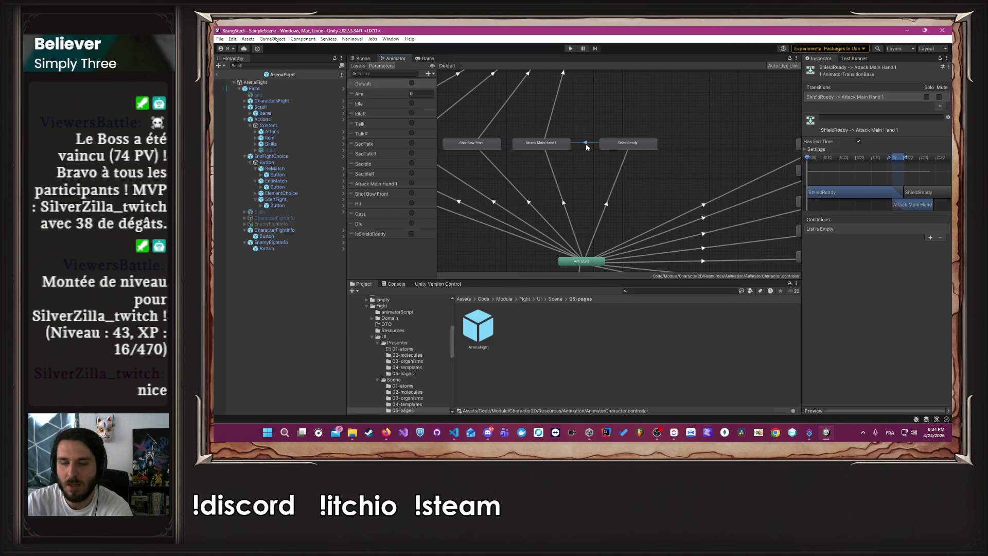
click(587, 145)
scroll(588, 149, down, 5)
scroll(599, 189, up, 3)
scroll(604, 160, down, 3)
scroll(600, 185, up, 4)
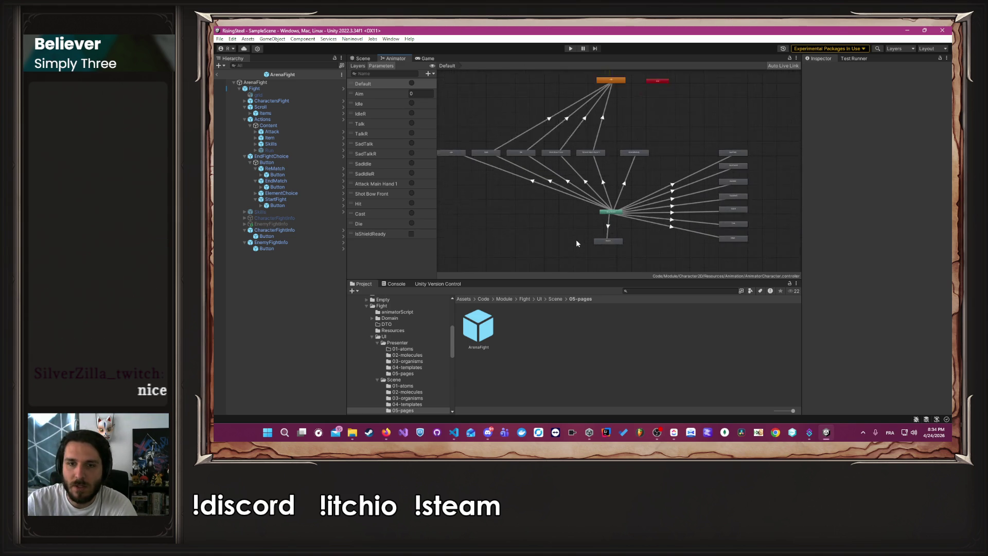
scroll(576, 242, up, 1)
drag(647, 141, 575, 241)
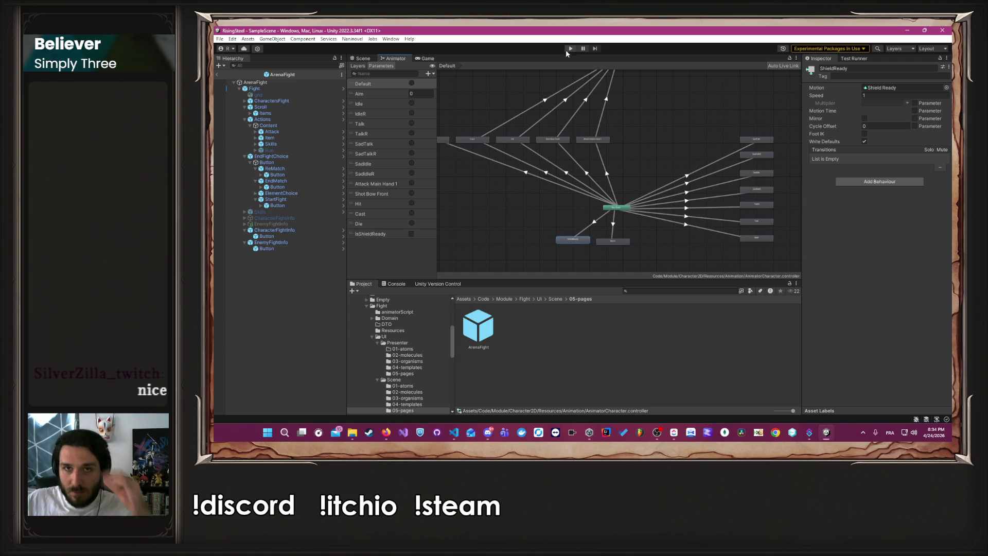
click(595, 227)
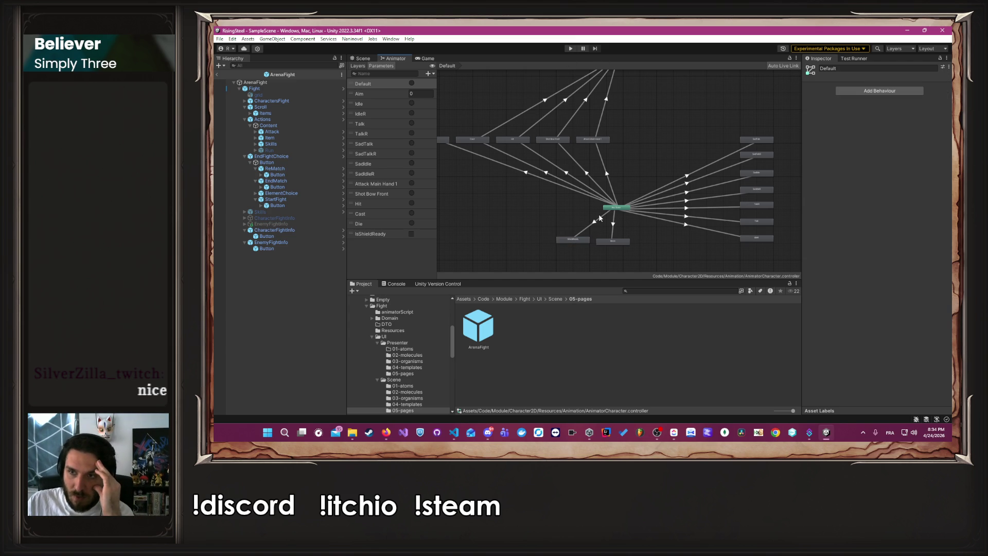
Raise the Any State→ShieldReady transition duration slightly, keeping Idle as preview source, and start Play
click(598, 219)
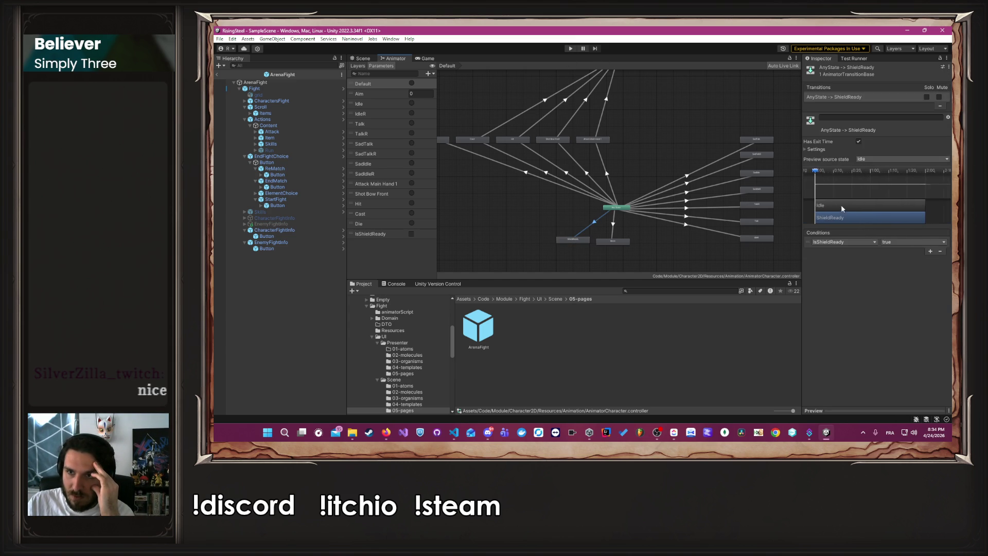
scroll(809, 195, up, 5)
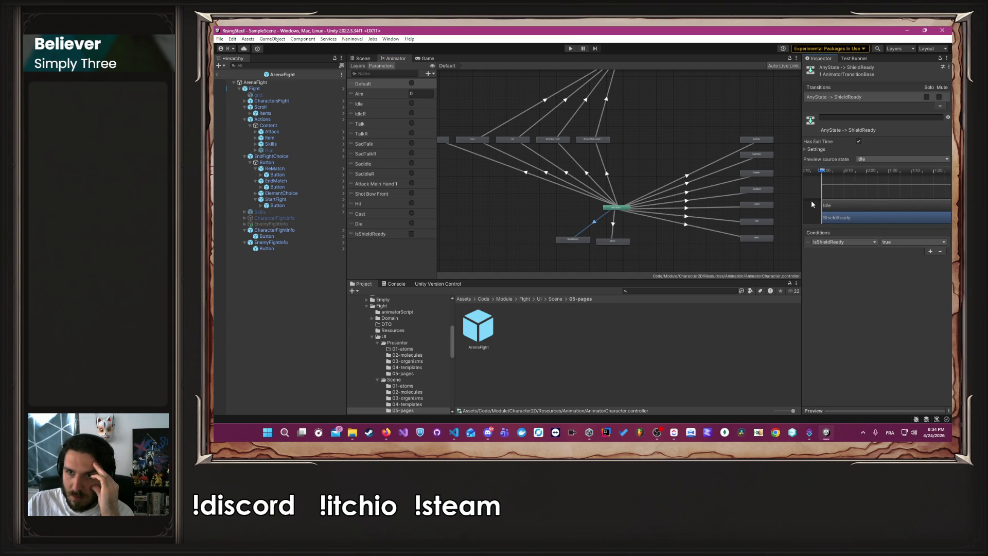
click(867, 160)
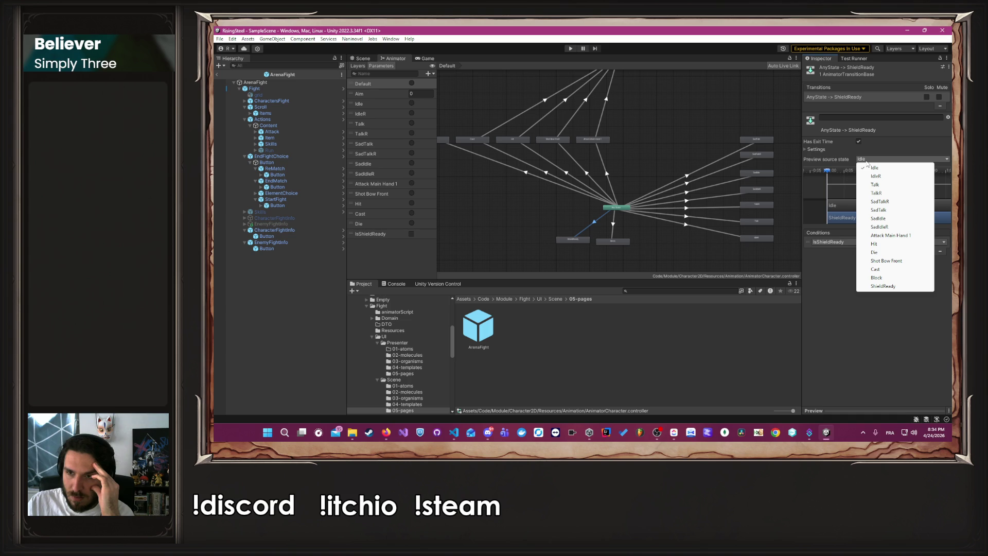
click(822, 150)
click(823, 149)
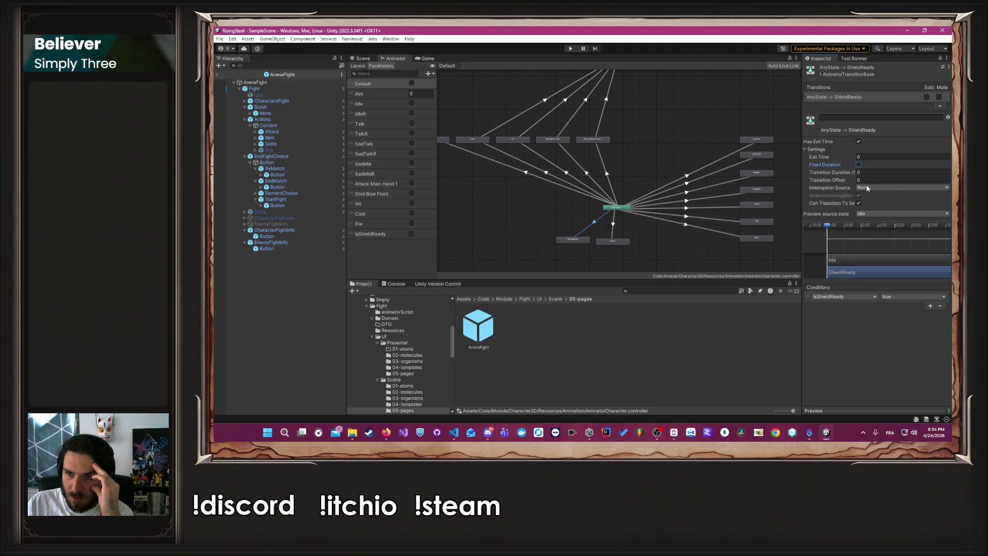
mouse_move(848, 173)
mouse_down()
mouse_move(850, 184)
mouse_move(823, 181)
mouse_move(837, 181)
mouse_up()
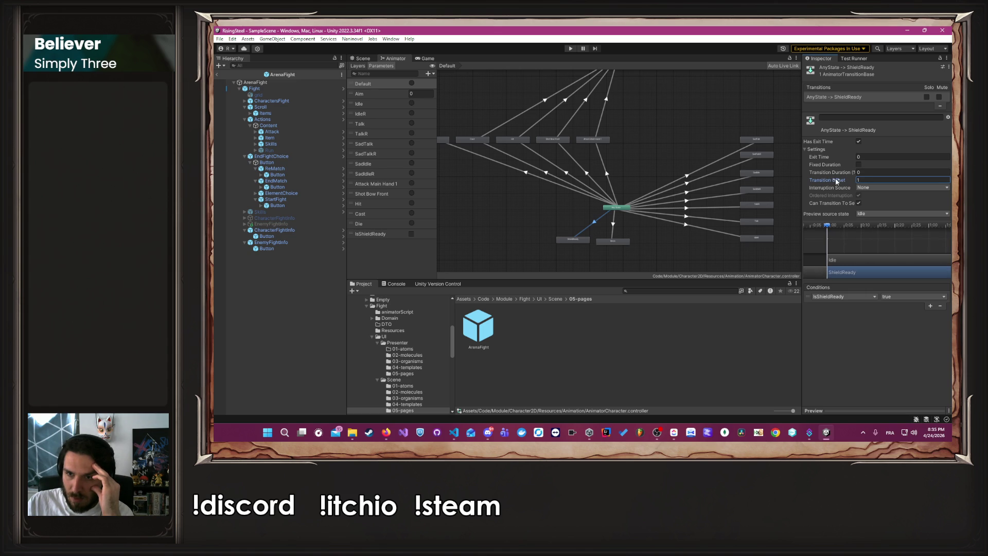
key(ctrl+p)
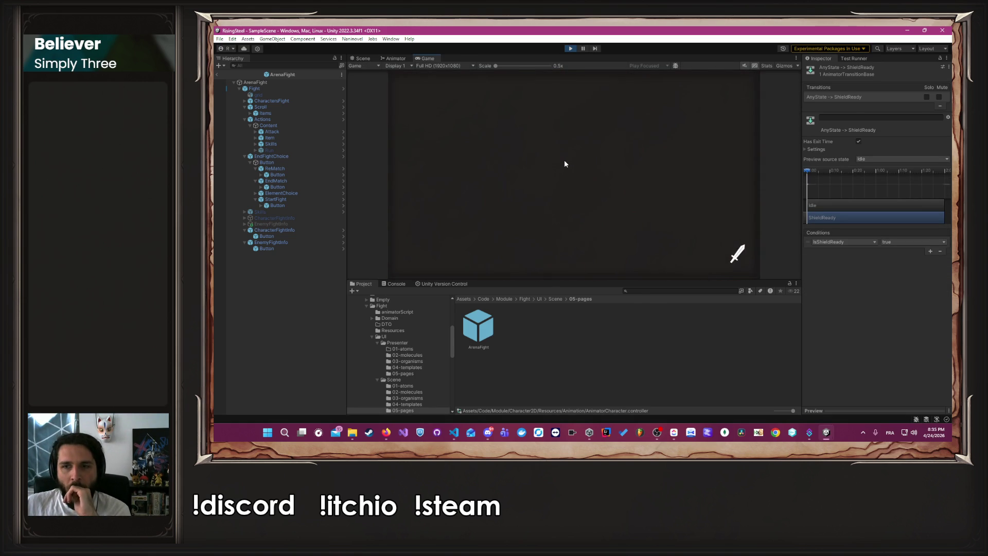
Launch the Arena mission from the mission list
click(482, 87)
click(460, 123)
click(637, 254)
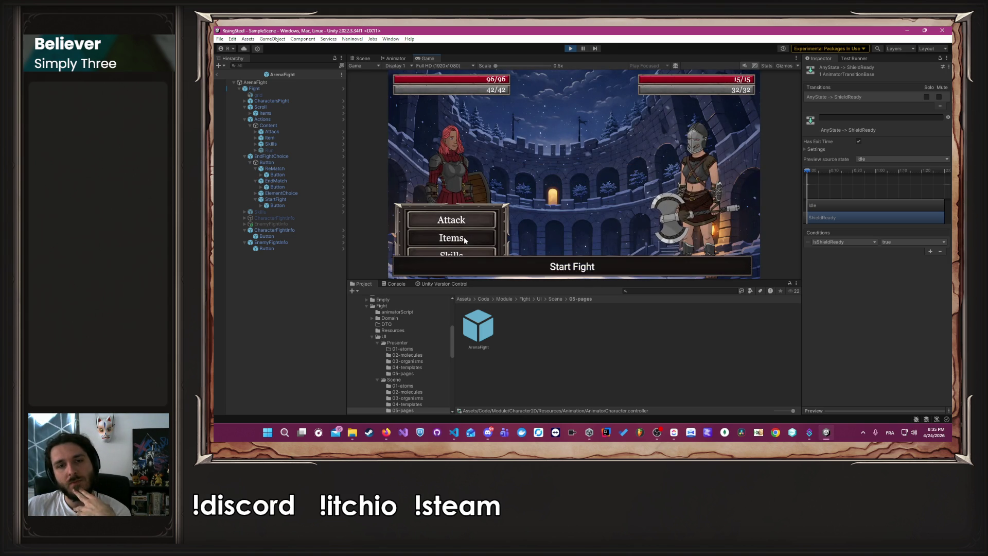
Use the Block skill in the fight, then stop and return to the Animator graph
click(464, 240)
click(451, 253)
click(542, 183)
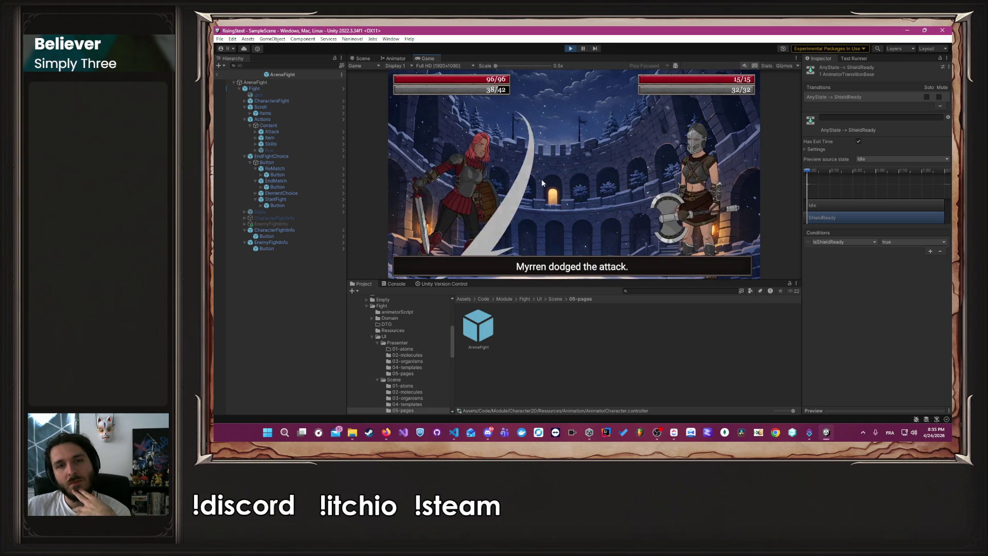
click(455, 254)
click(539, 183)
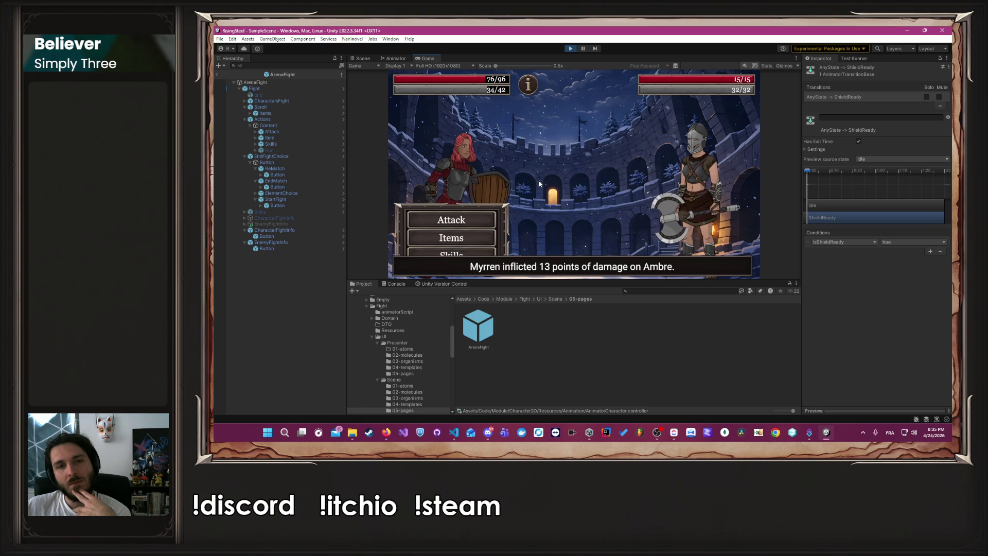
click(570, 49)
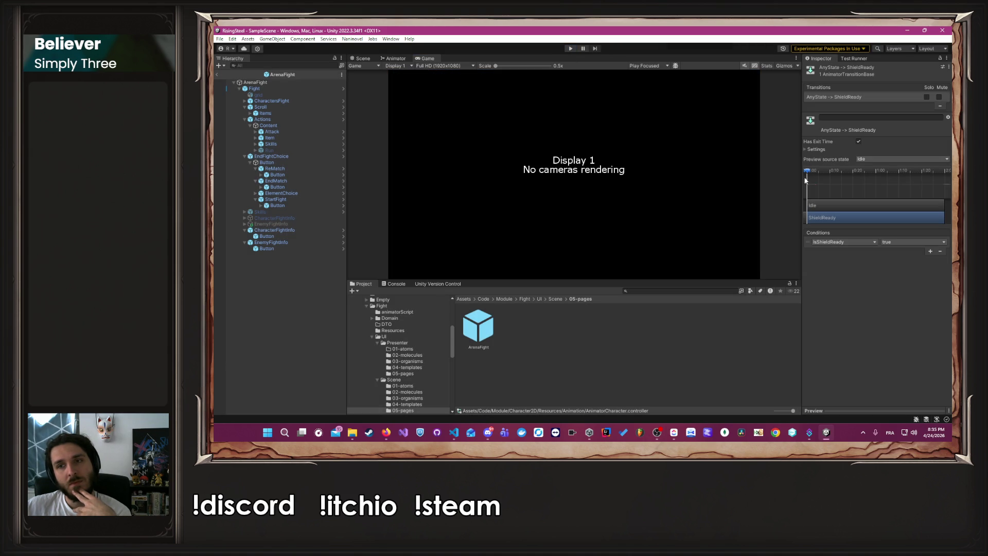
click(392, 59)
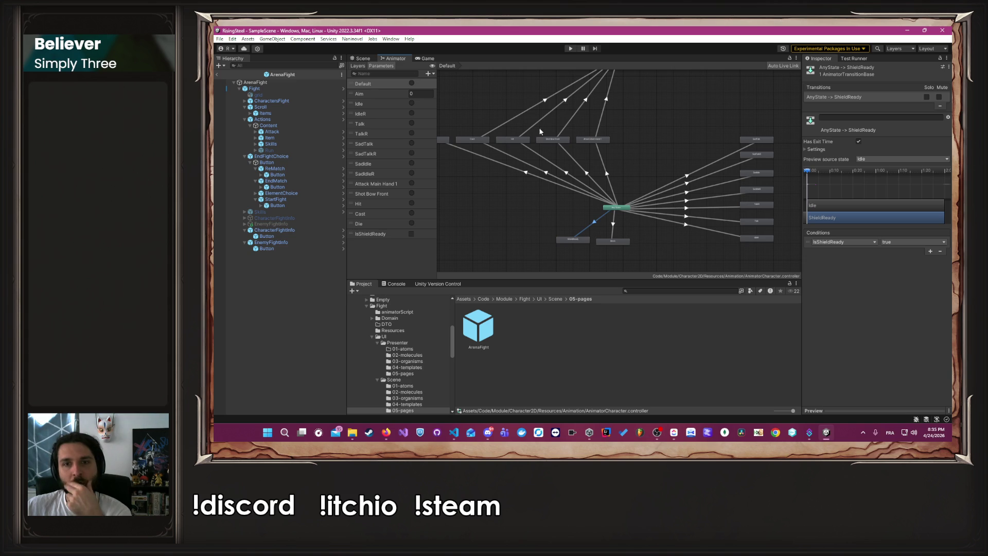
Drag the ShieldReady transition's Exit Time to 0.33 with duration 0.82, then relaunch the game
click(812, 150)
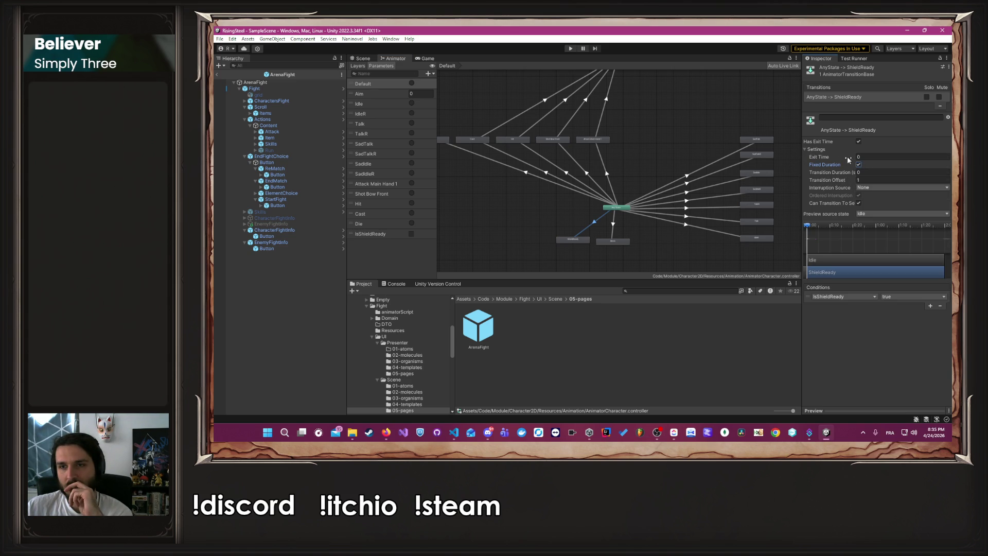
mouse_move(849, 156)
mouse_down()
mouse_move(869, 156)
mouse_move(800, 183)
mouse_move(865, 172)
mouse_up()
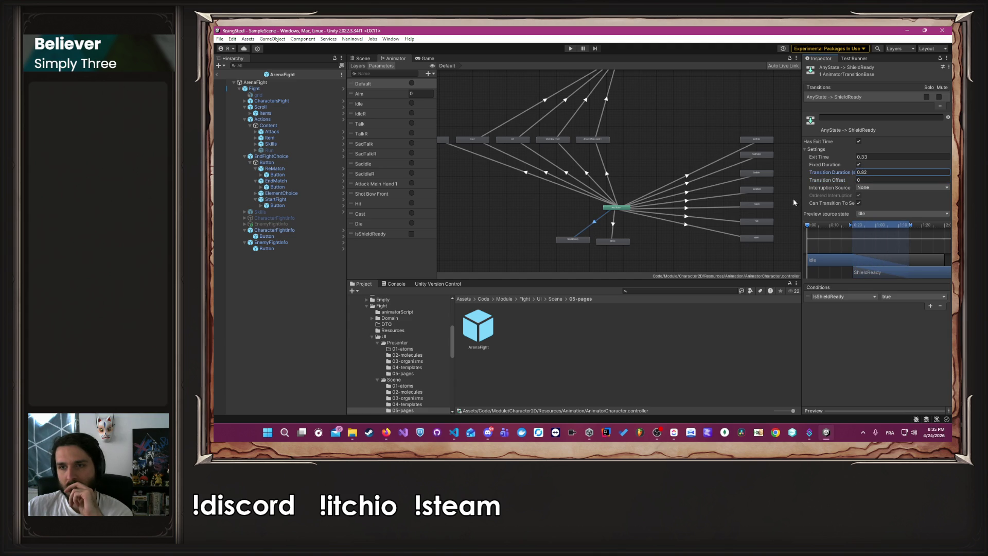
click(573, 48)
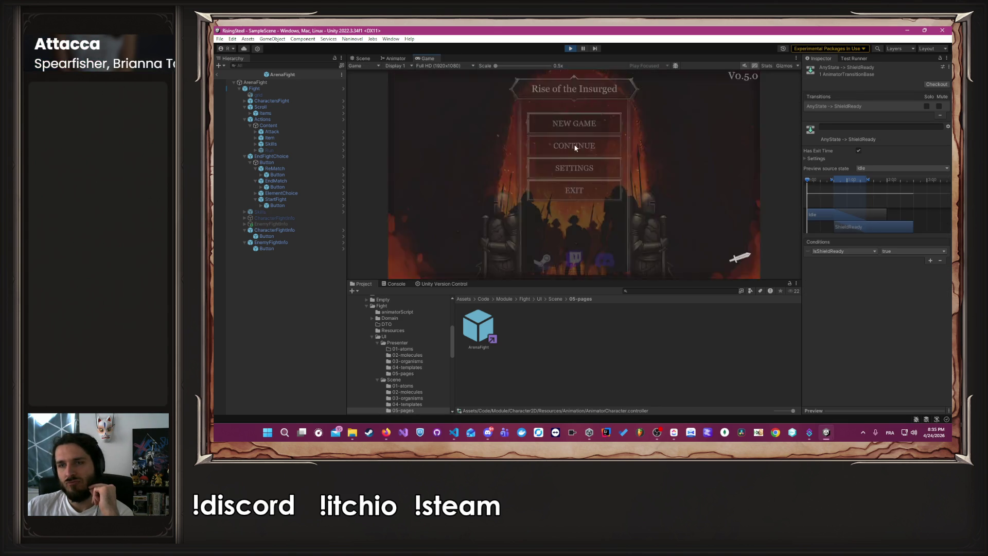
Replay the Arena fight with Ambre, cast Block on Calith, then stop the game
click(487, 88)
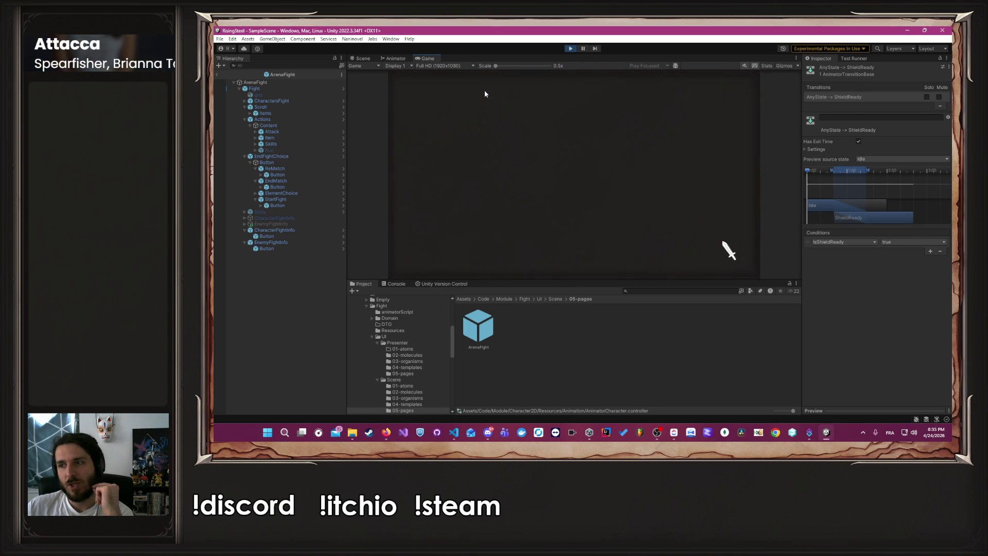
click(623, 255)
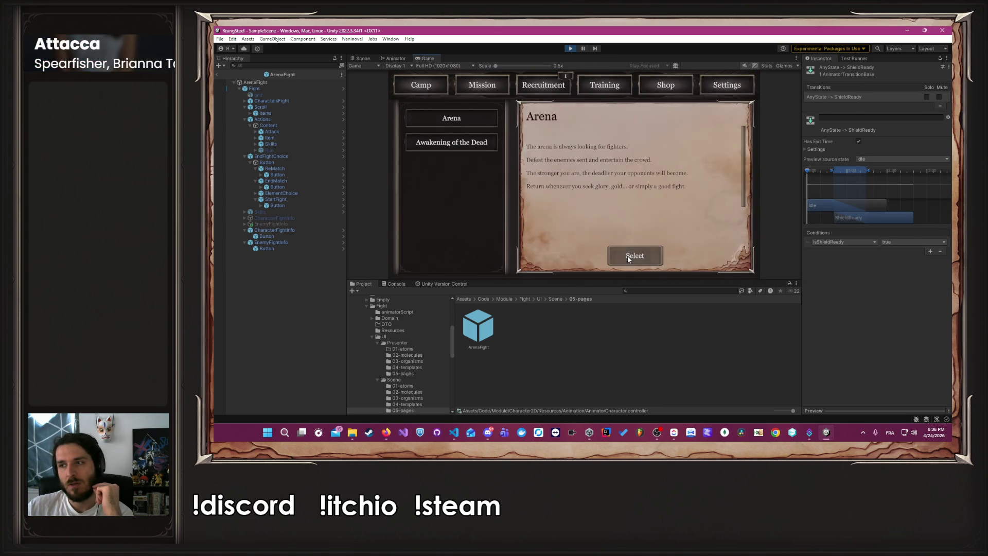
click(476, 188)
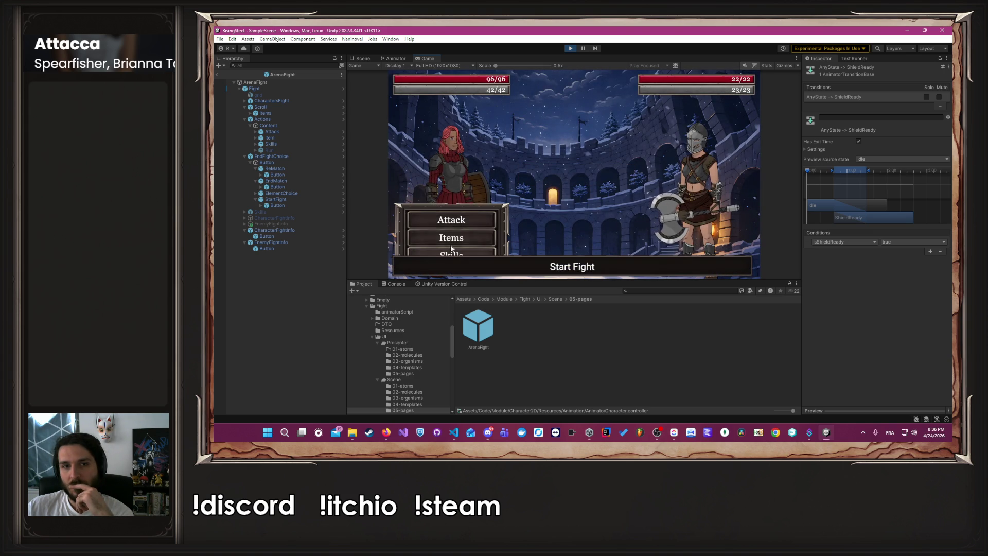
click(449, 252)
click(584, 170)
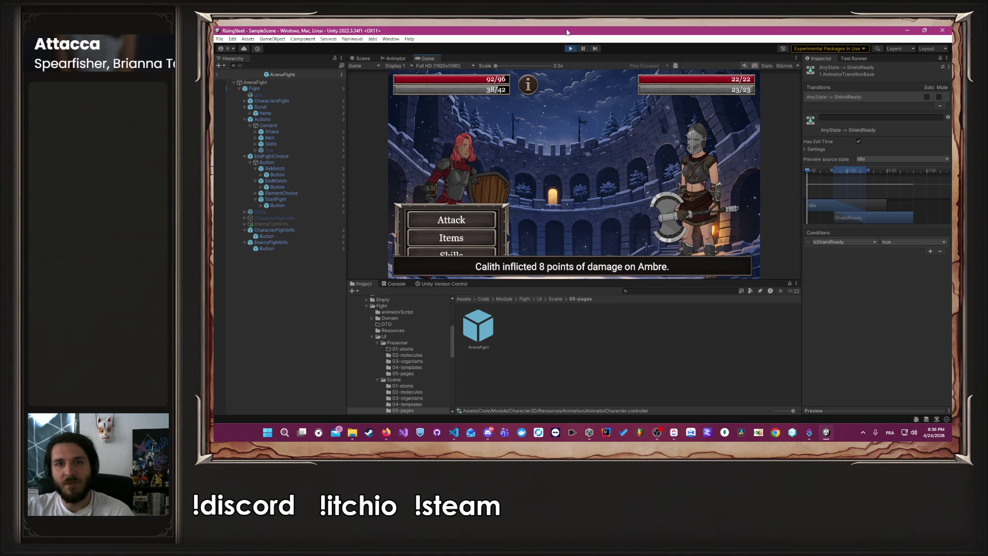
click(567, 49)
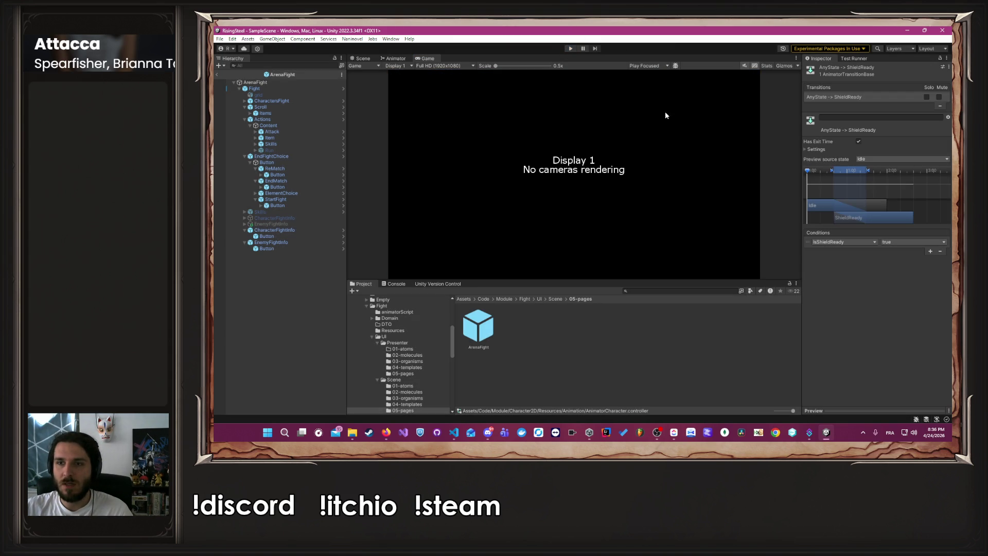
click(812, 150)
Lower the ShieldReady Exit Time from 0.33 to 0.03 and relaunch the game
drag(836, 160, 827, 158)
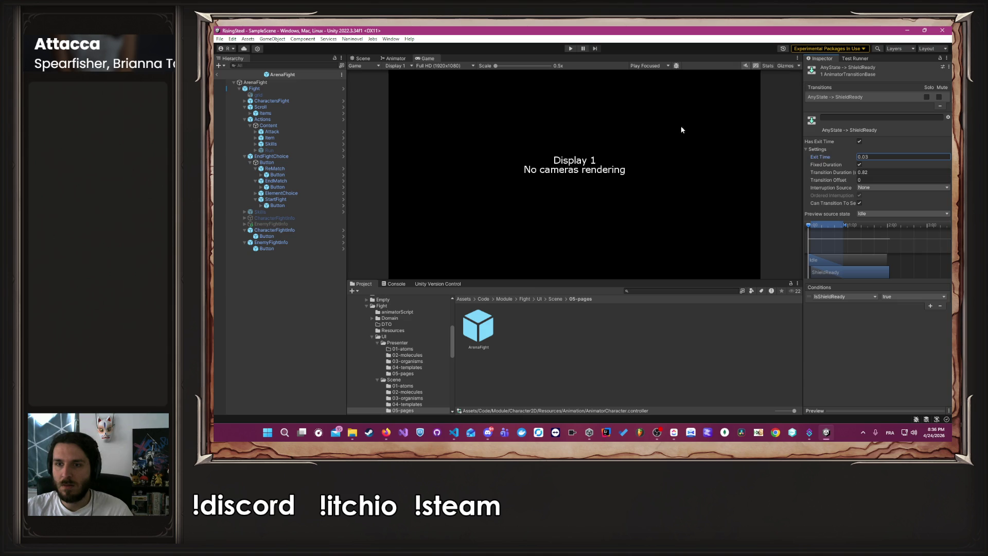
click(570, 48)
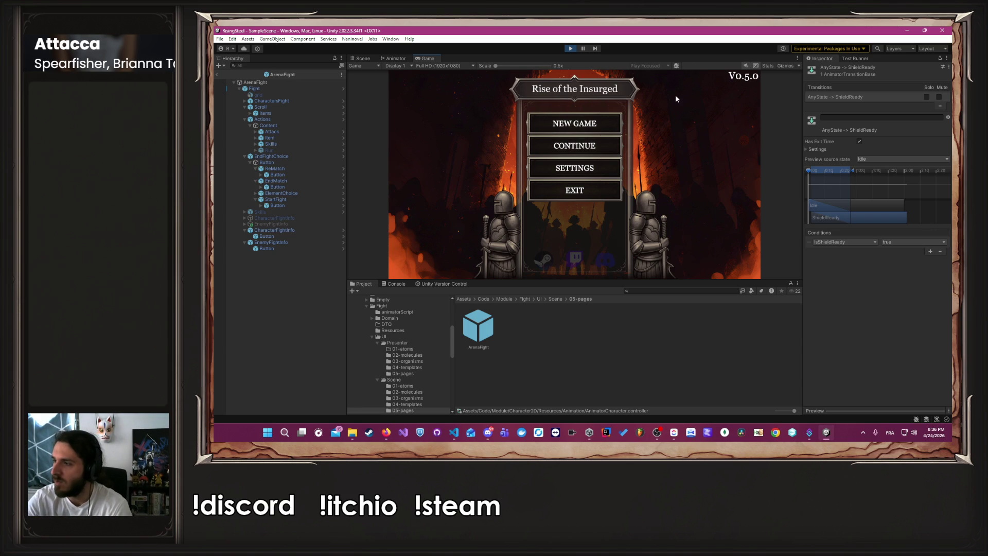
Continue the save, fight in the Arena as Ambre using Block on Fiora, then stop
click(591, 147)
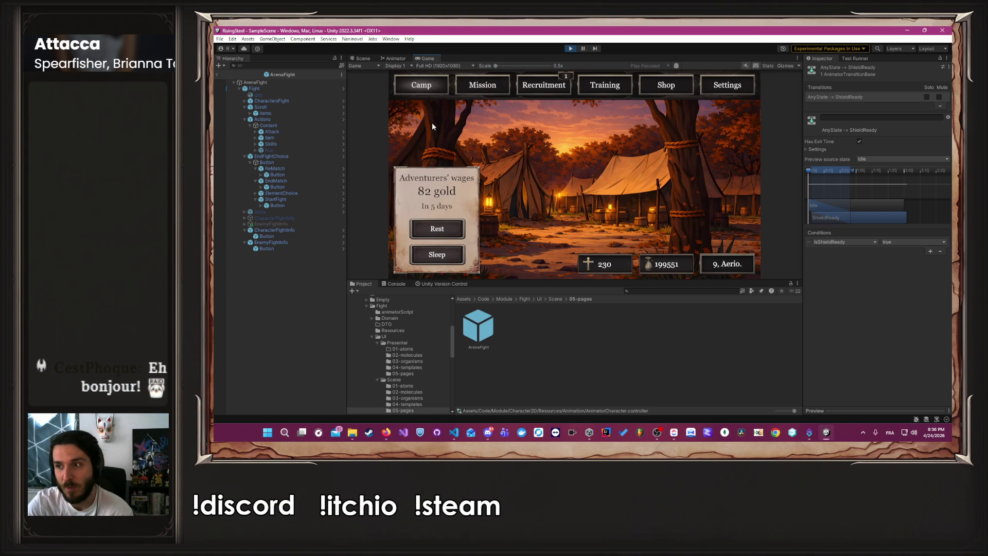
click(495, 83)
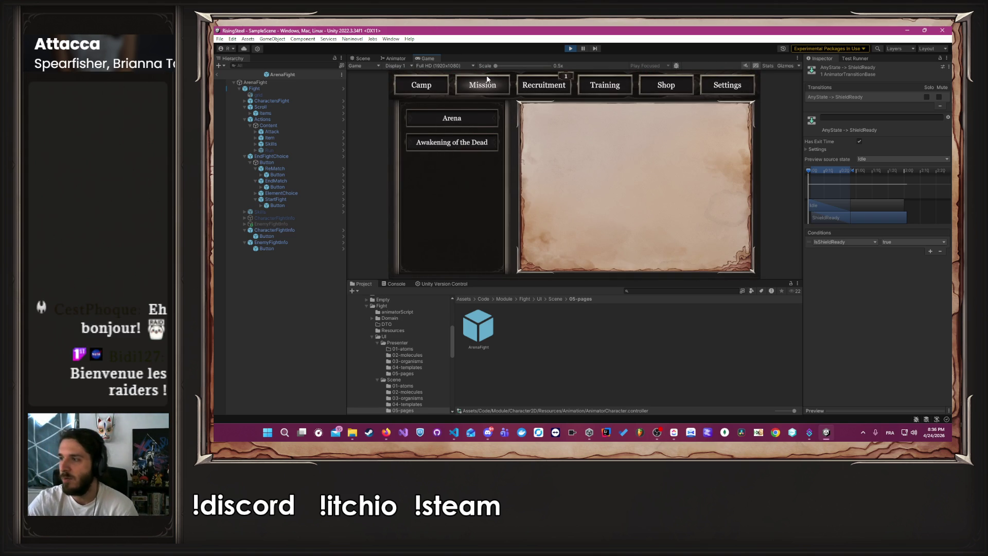
click(465, 115)
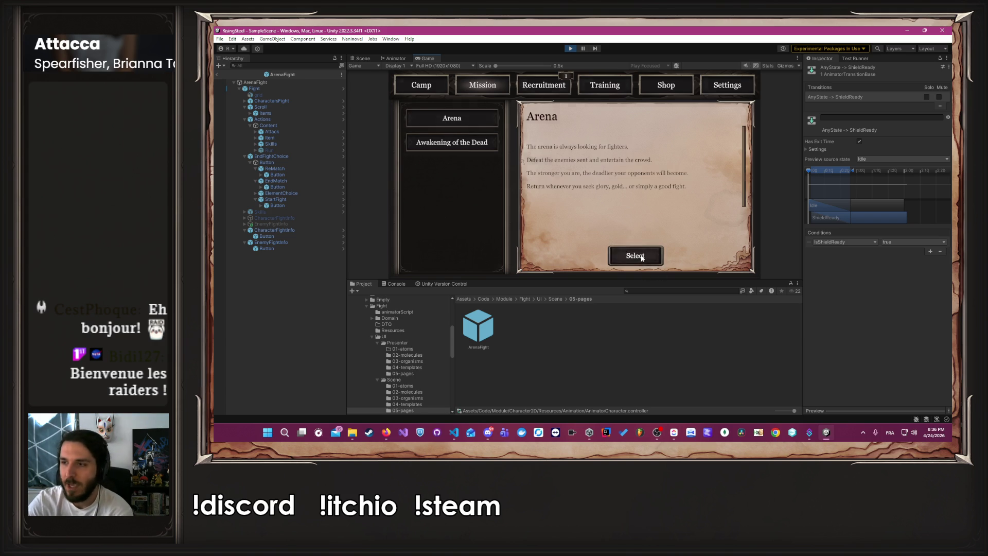
click(644, 258)
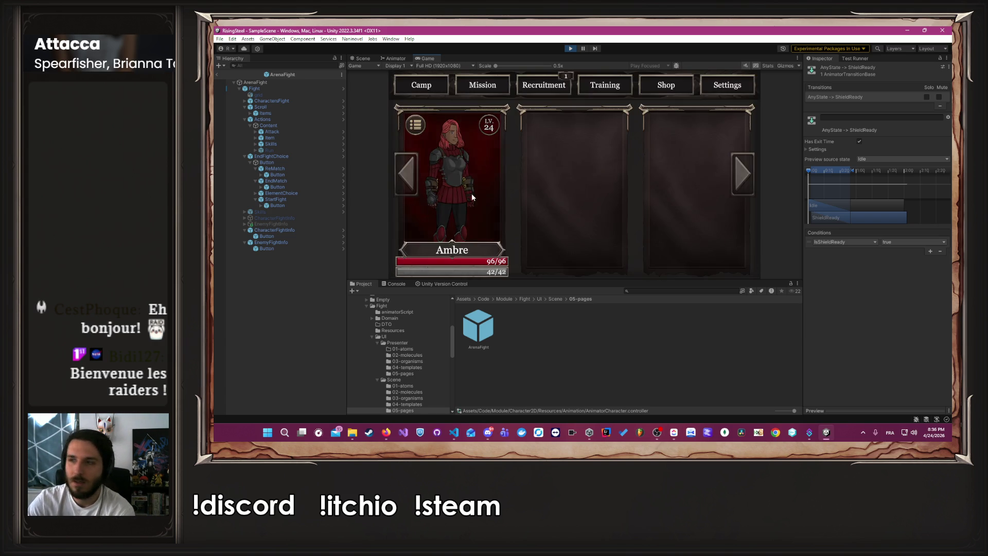
click(472, 195)
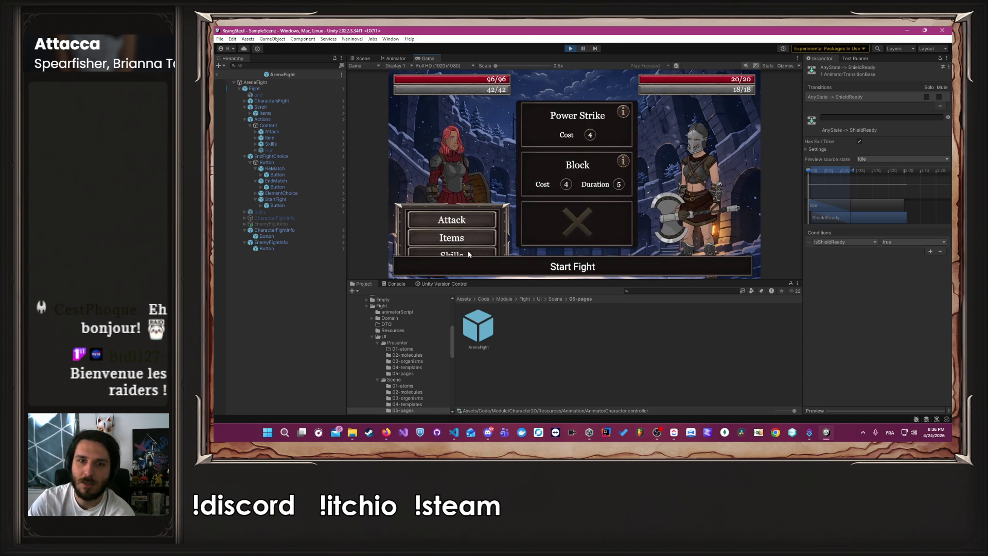
click(536, 184)
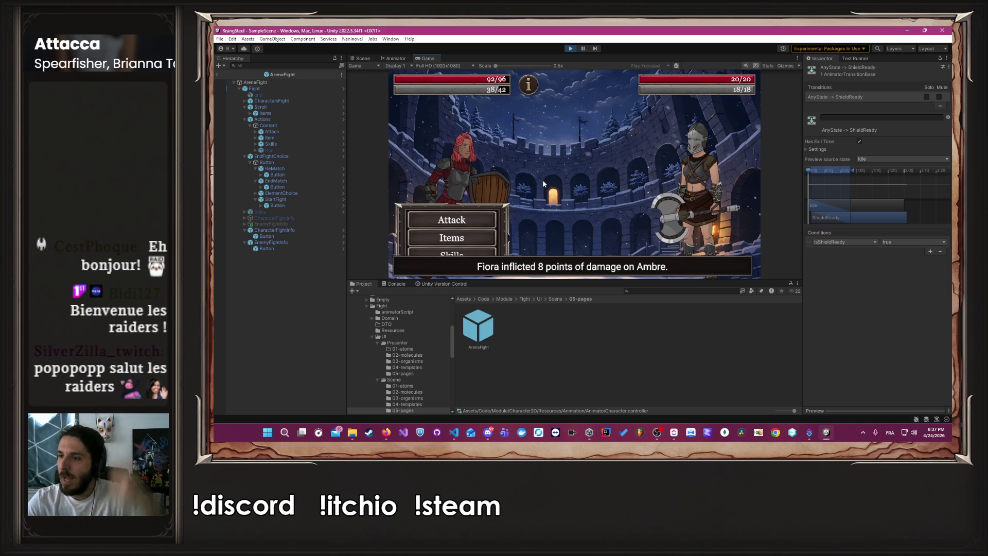
click(570, 49)
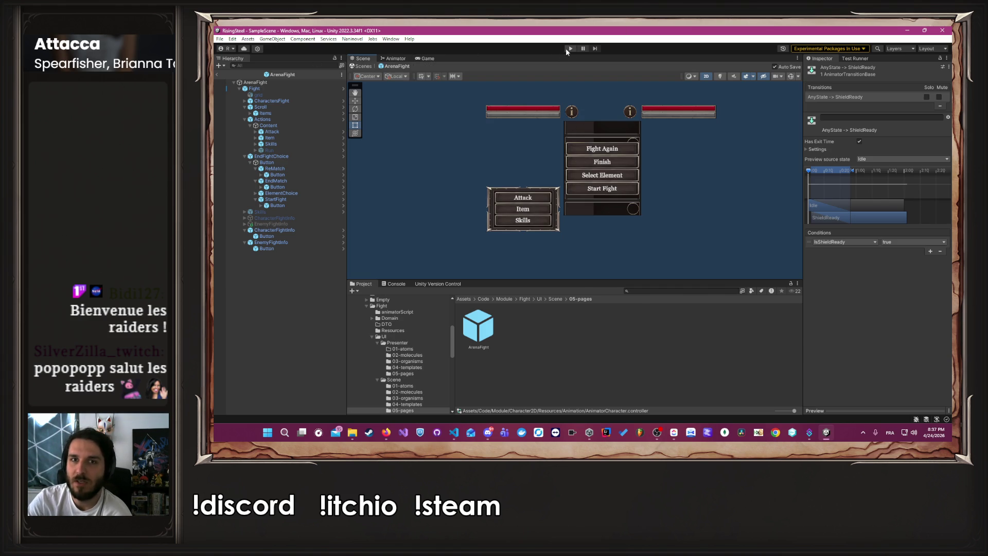
Restart and replay the Arena fight, blocking then attacking Ilyana twice, then stop
click(567, 48)
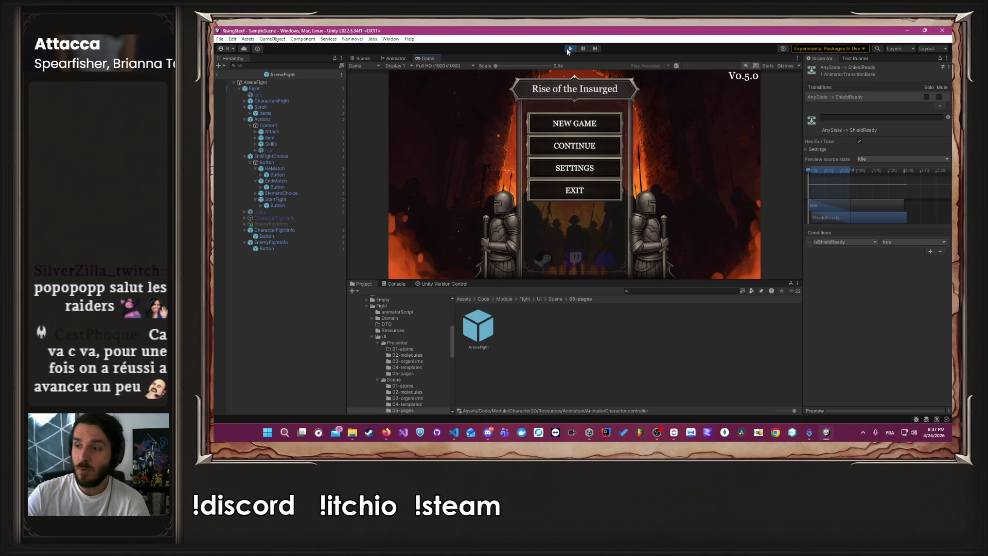
click(574, 146)
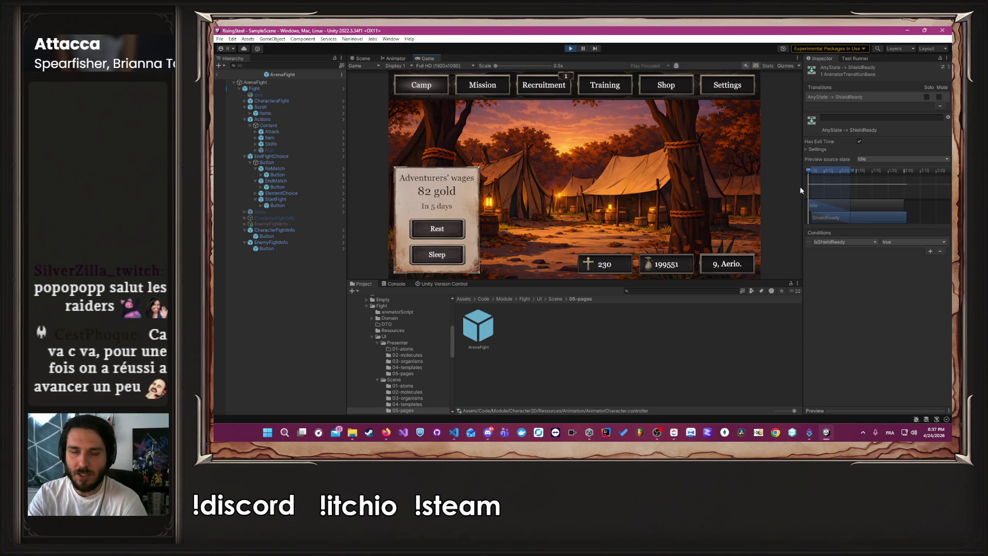
click(491, 85)
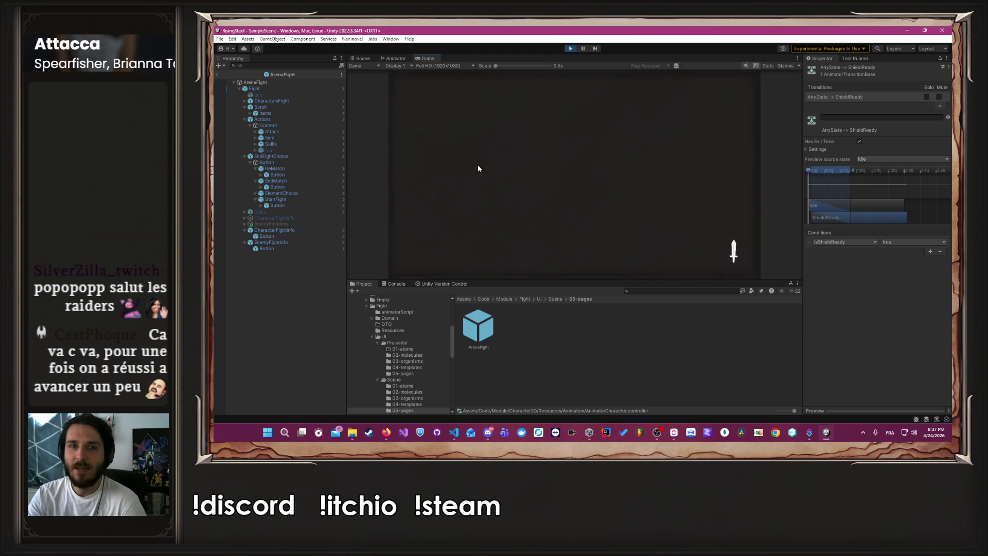
click(477, 128)
click(647, 255)
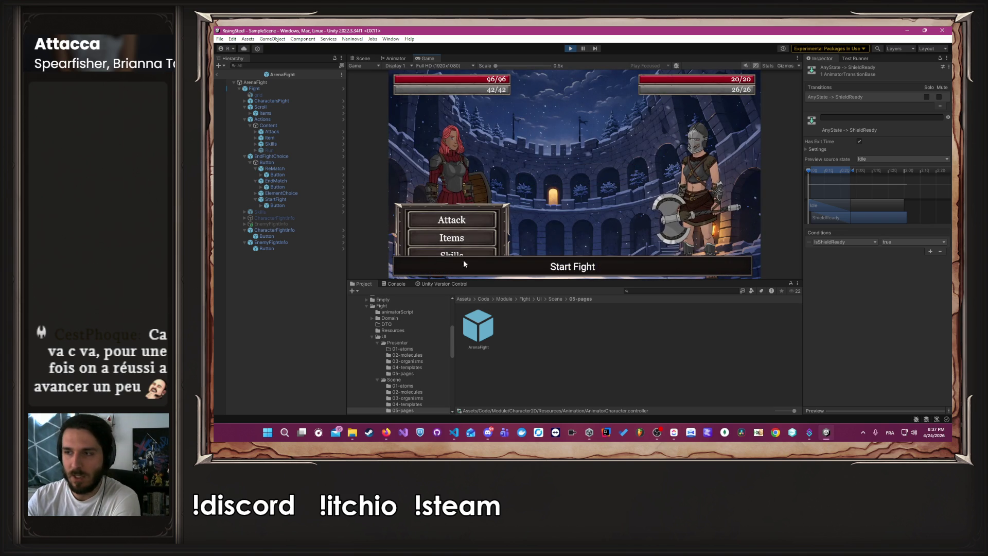
click(437, 254)
click(571, 174)
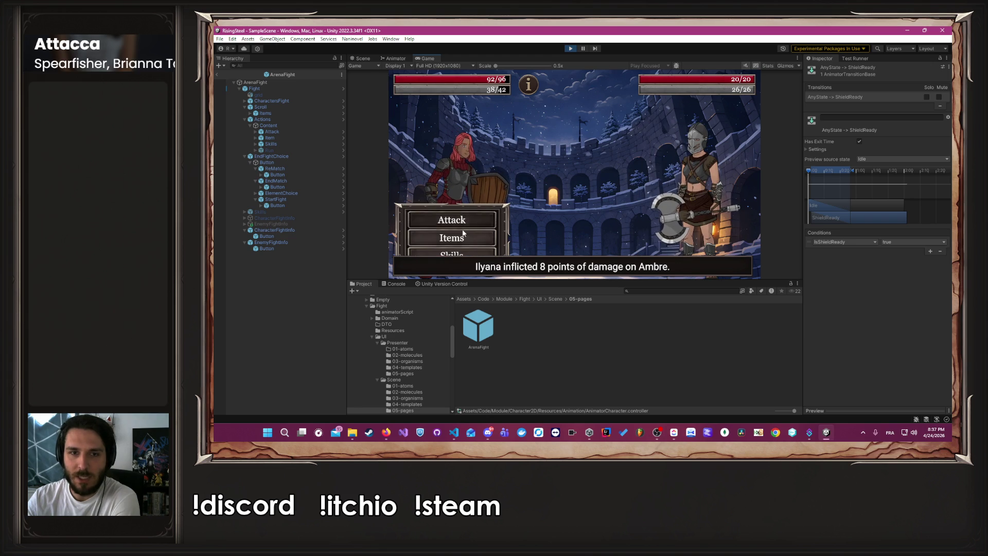
click(458, 217)
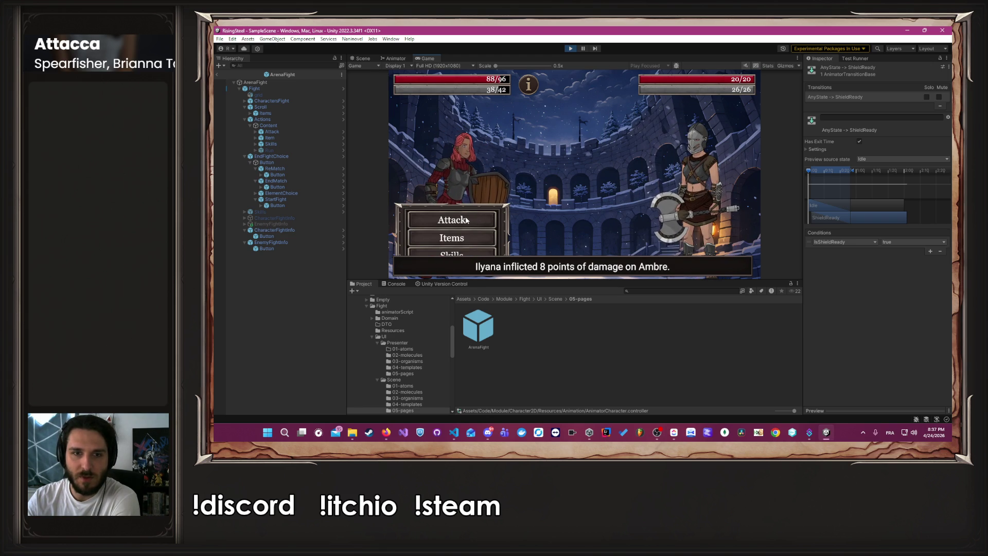
click(466, 220)
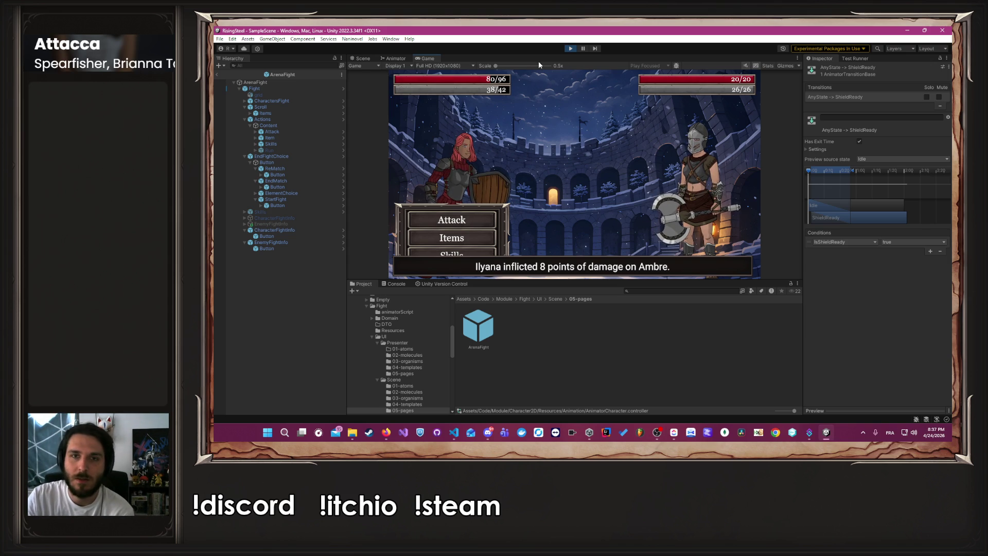
click(570, 48)
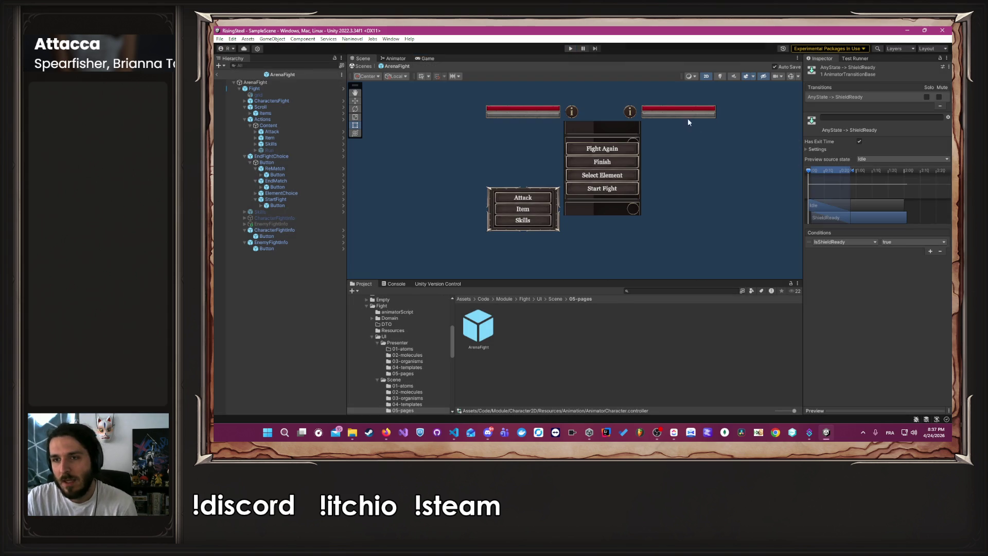
Drag the Any State→ShieldReady Transition Duration from 0.82 down to 0.03 and run the game
click(816, 149)
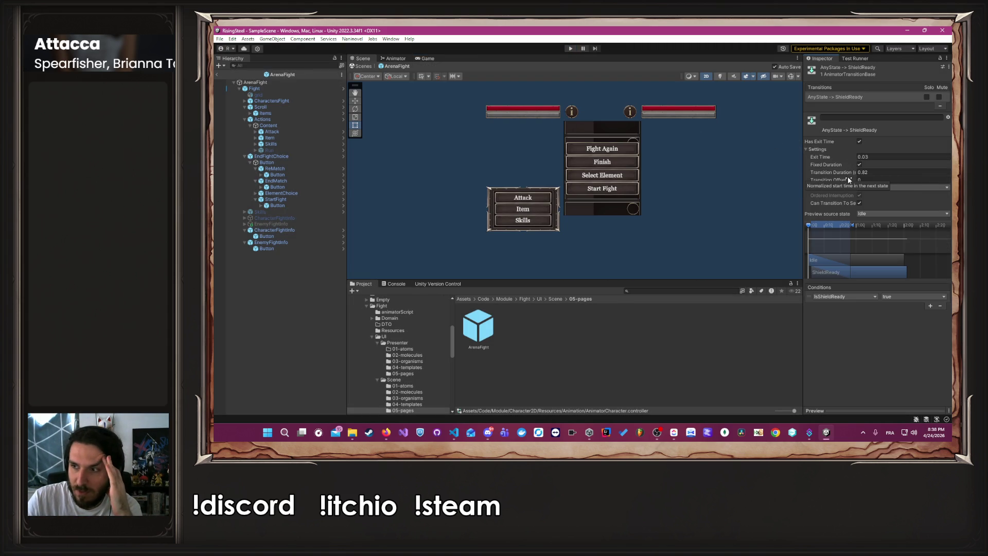
drag(848, 173, 837, 172)
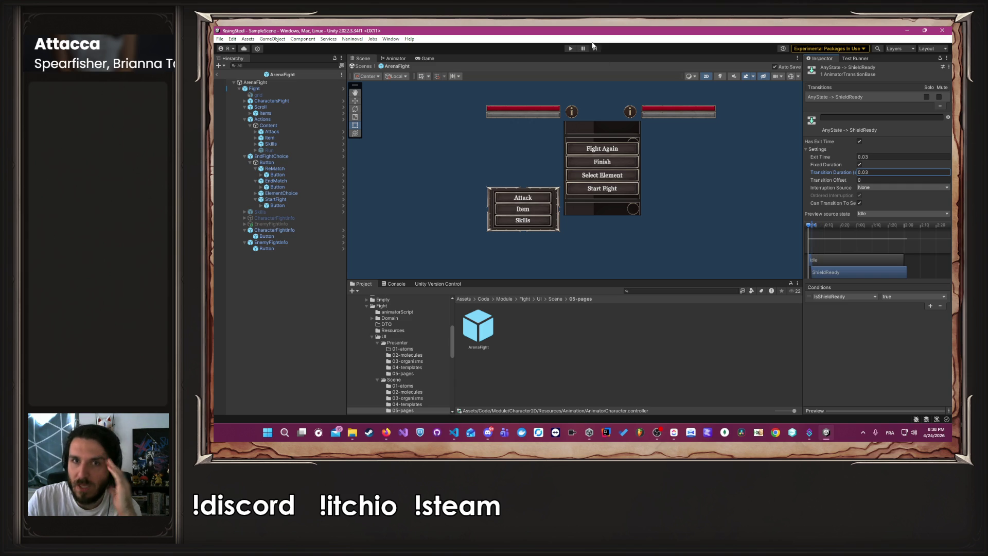
click(571, 49)
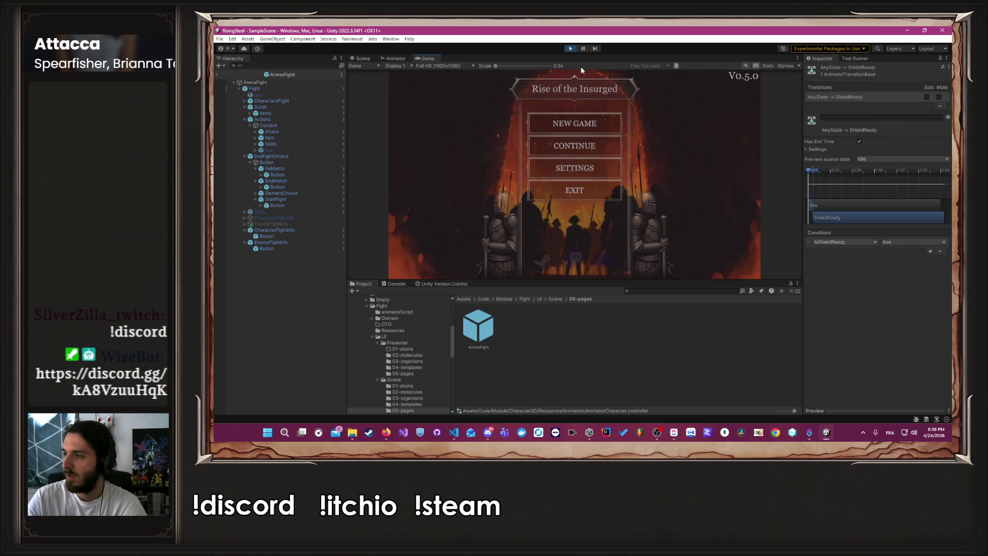
Continue the saved game and launch the Arena mission
click(560, 150)
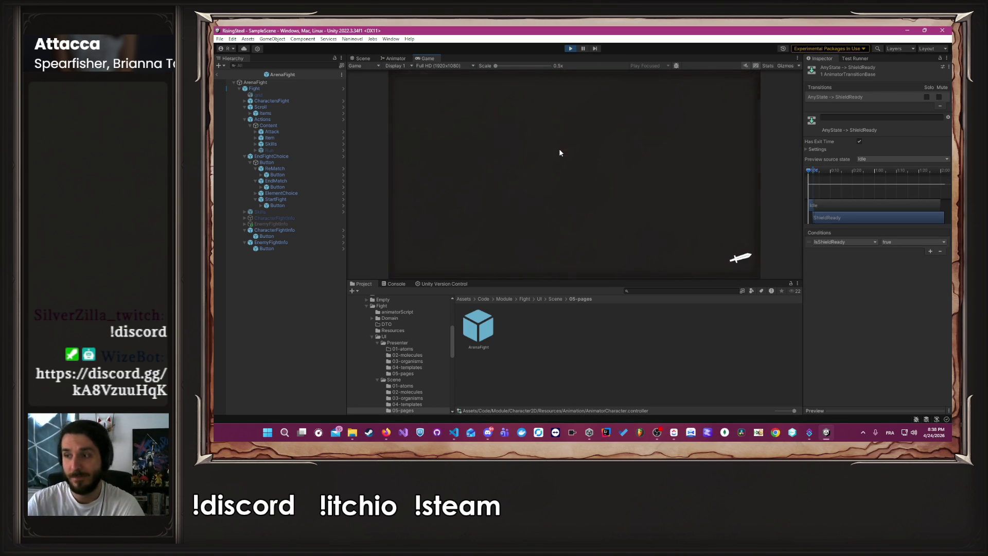
click(498, 85)
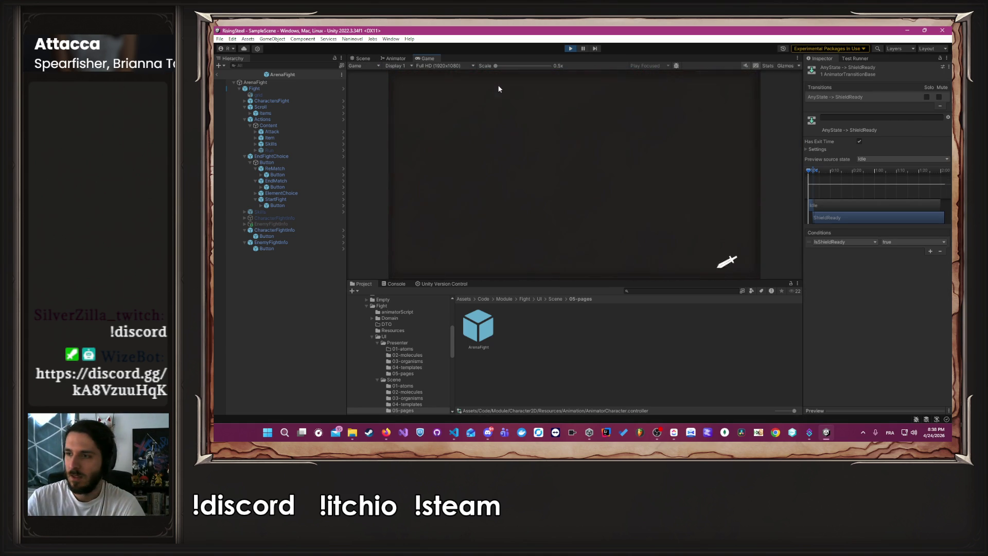
click(495, 118)
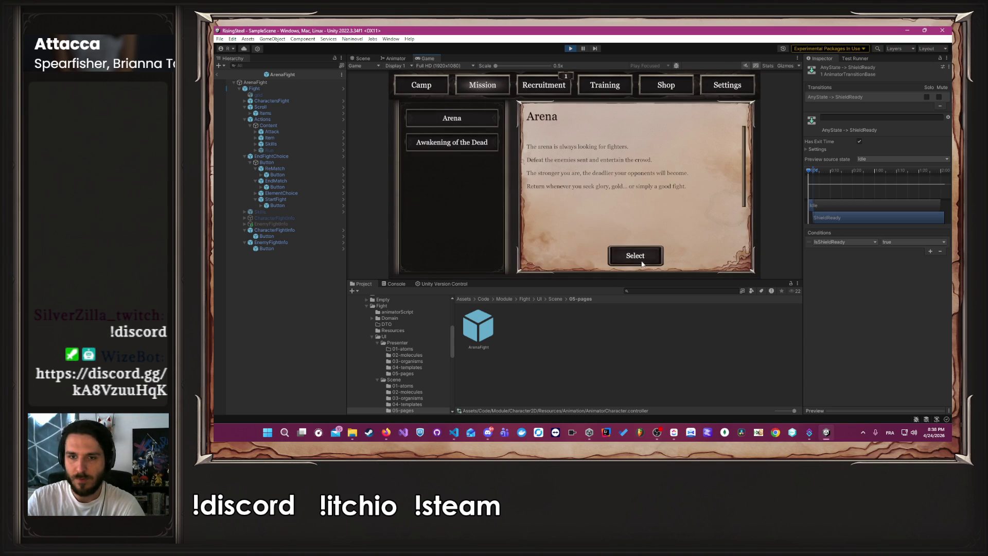
click(638, 259)
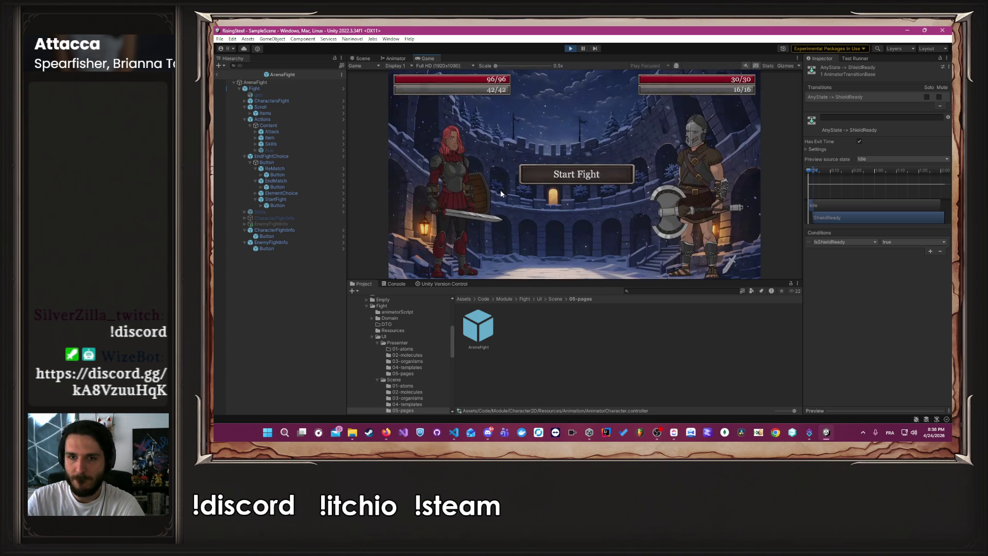
Block Ordrik, attack him twice until defeated, then stop the game
click(477, 247)
click(540, 176)
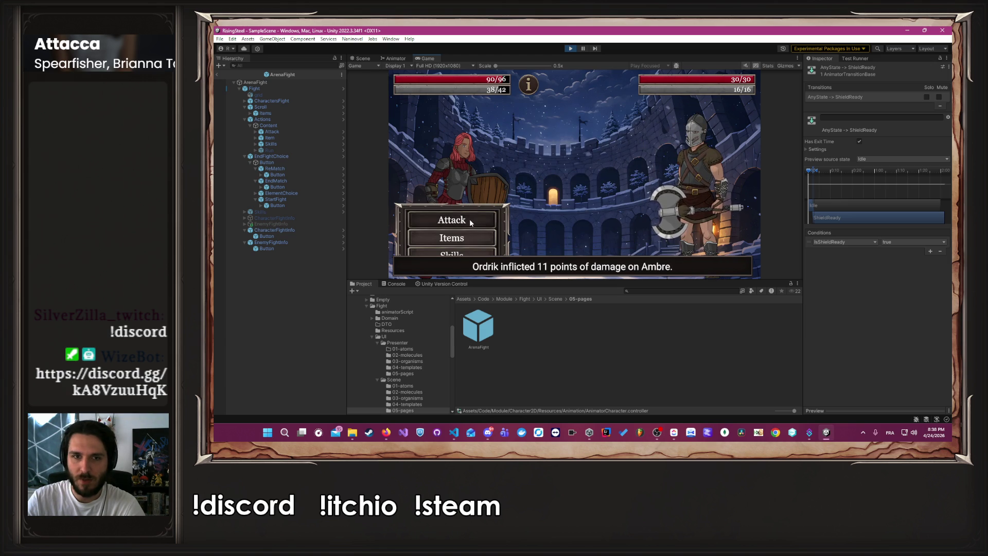
click(469, 218)
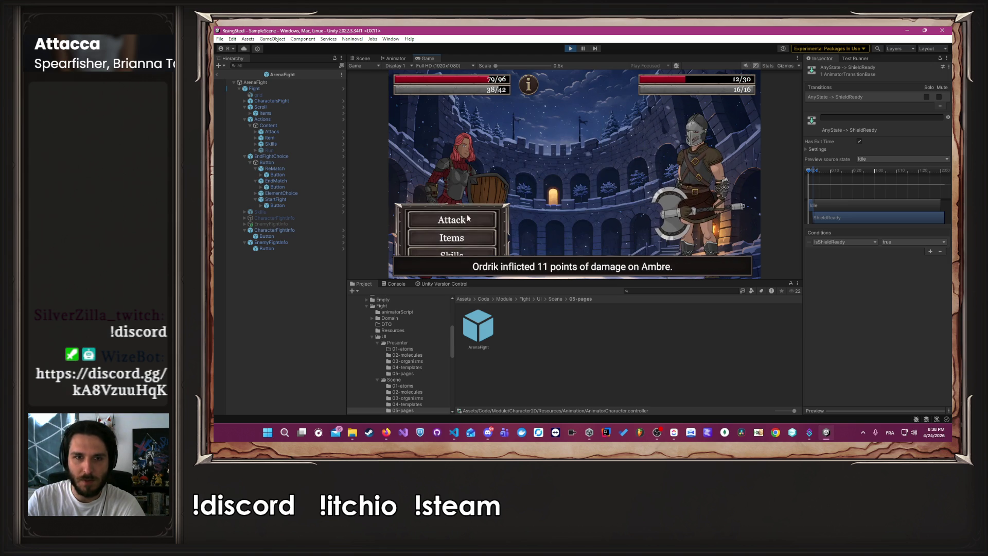
click(468, 214)
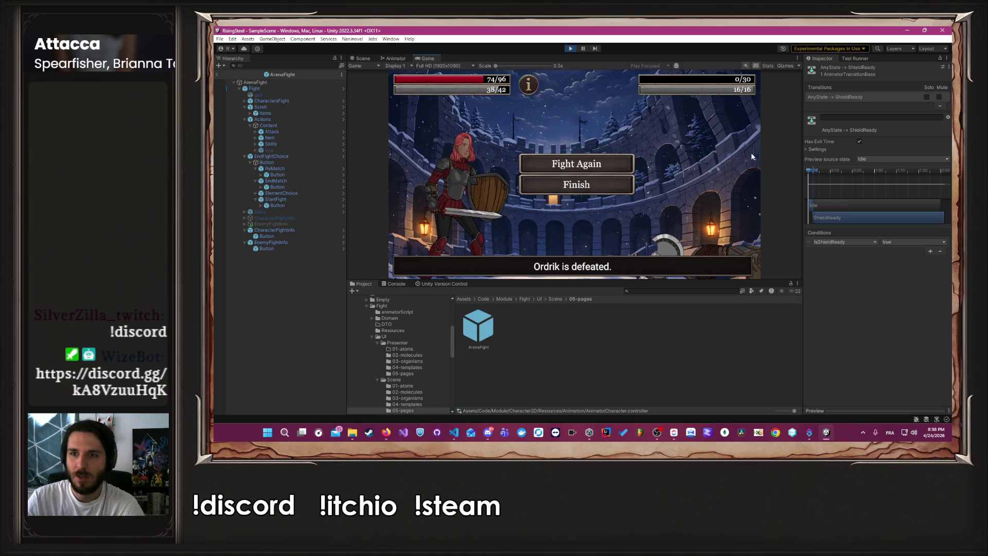
click(568, 50)
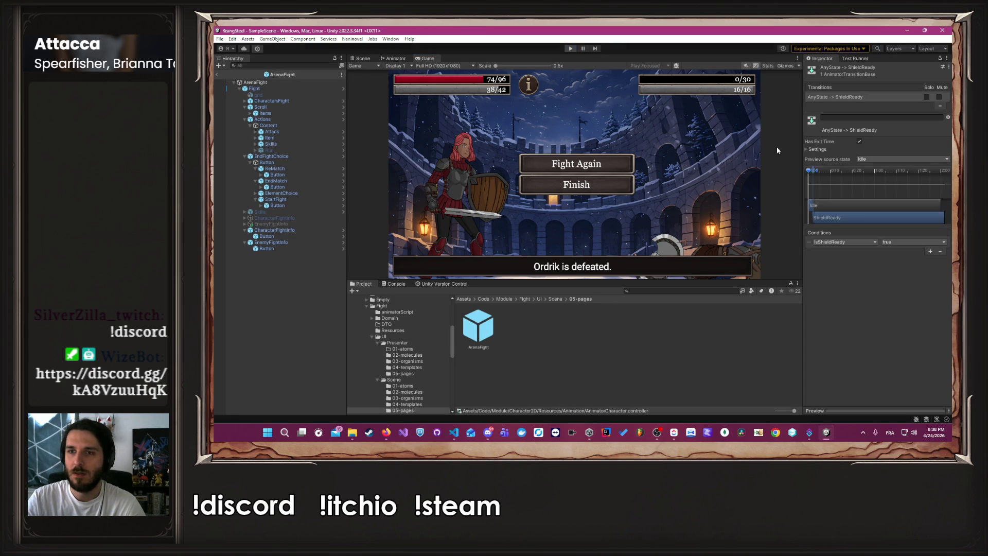
Enter 0.5 as the ShieldReady Transition Duration and run the game again
click(811, 147)
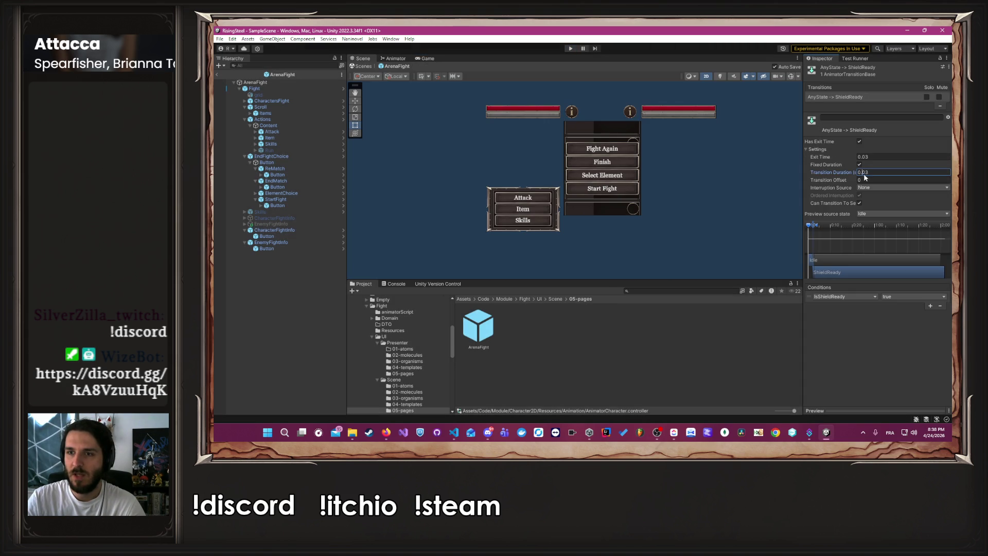
text(0.5)
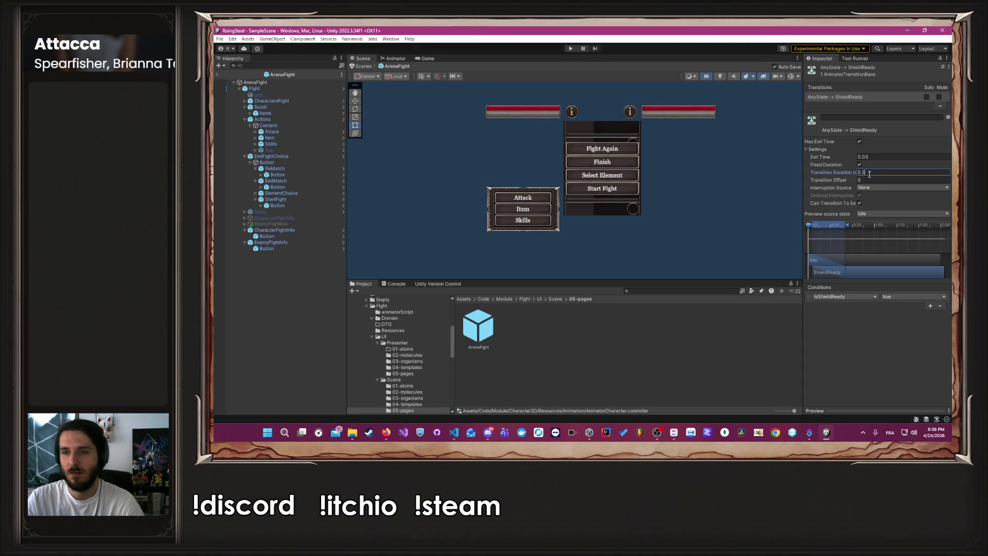
click(571, 48)
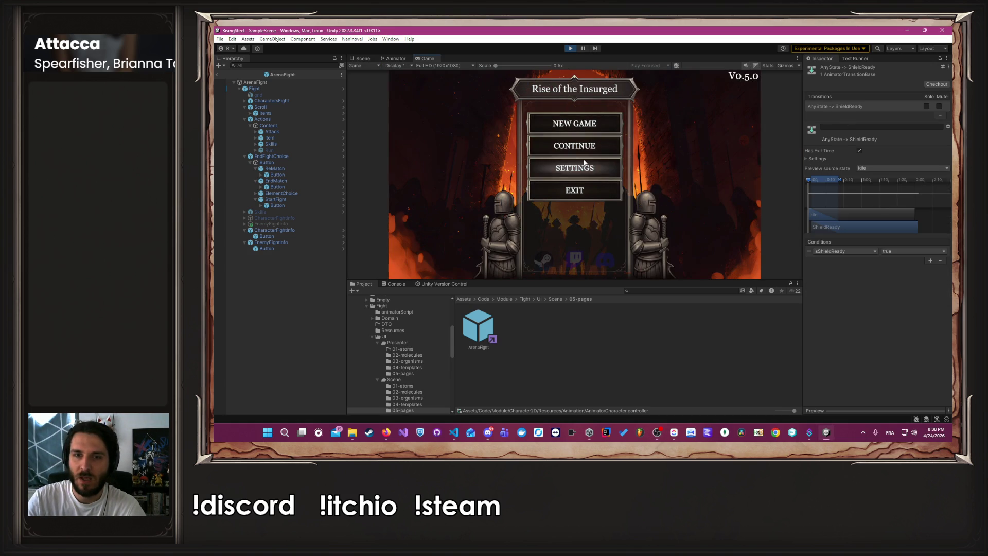
Continue the saved game and launch the Arena mission
click(576, 151)
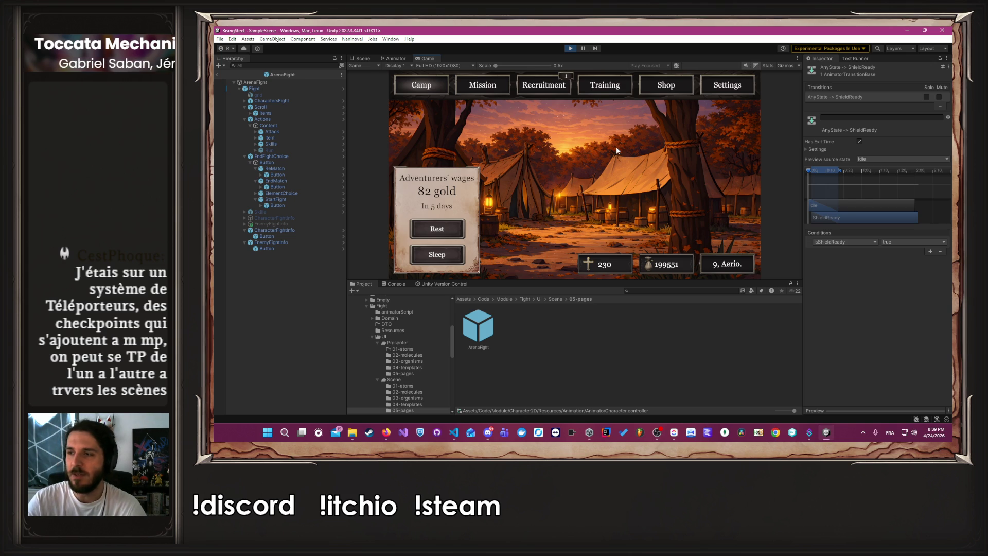
click(489, 91)
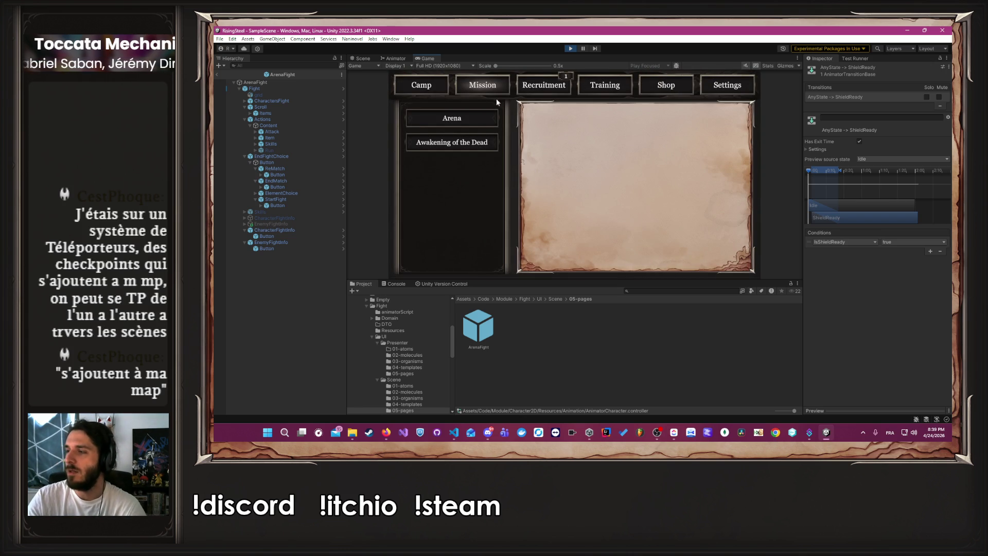
click(492, 119)
click(635, 257)
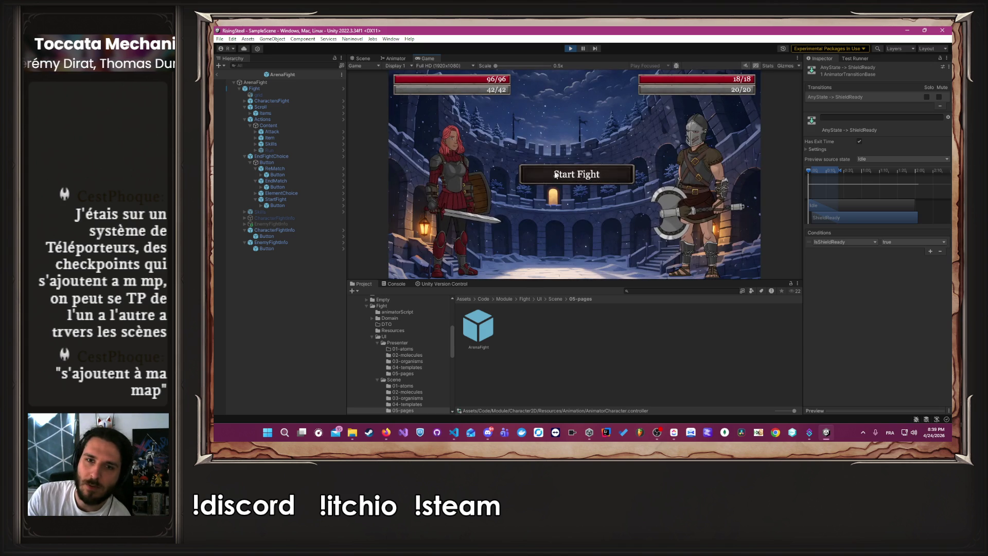
Start the fight, have Ambre use Block, then edit the AnyState→ShieldReady Transition Duration
click(561, 174)
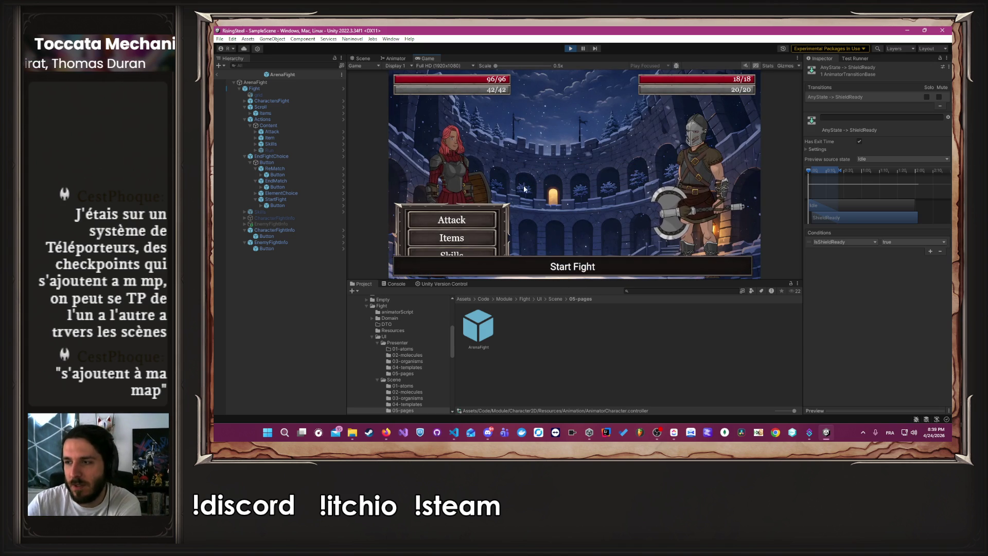
click(442, 239)
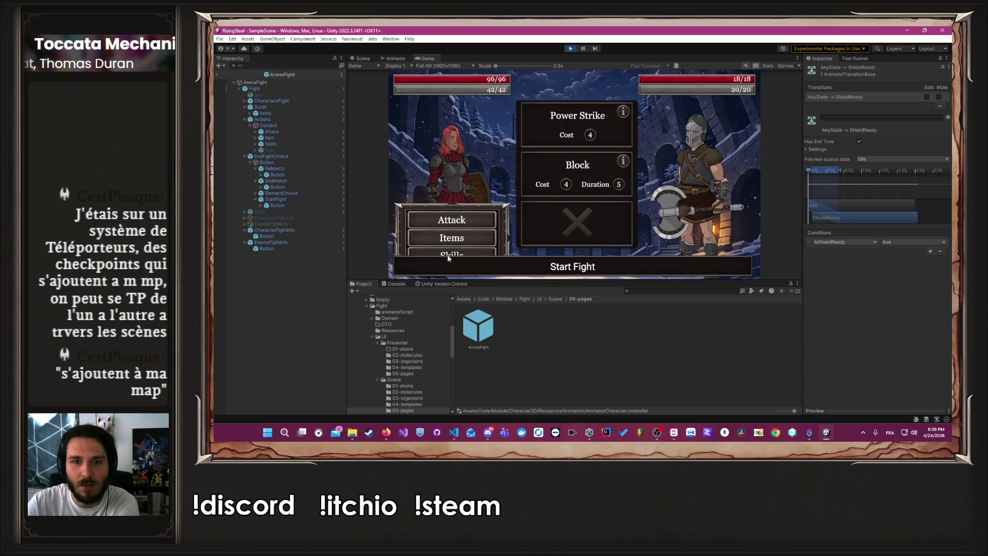
click(553, 173)
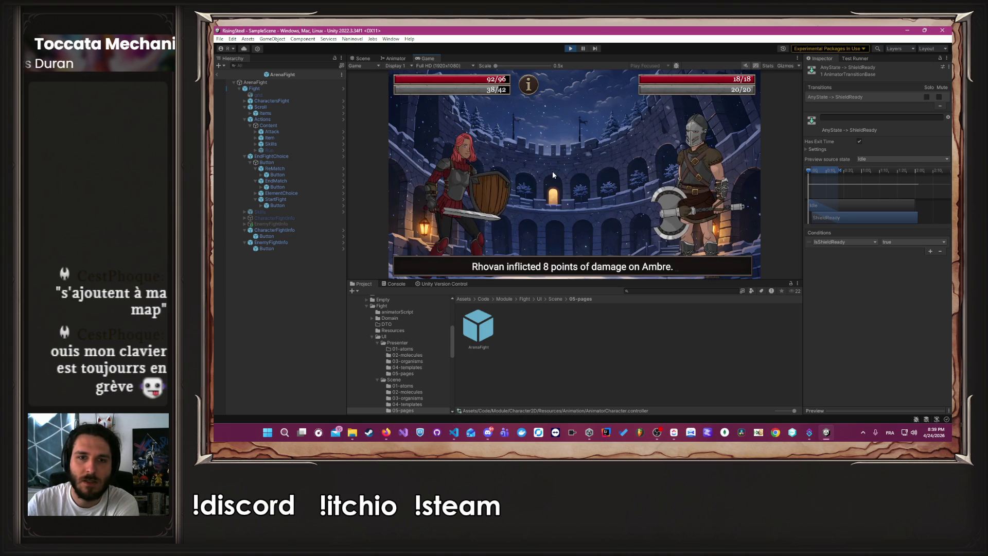
click(817, 150)
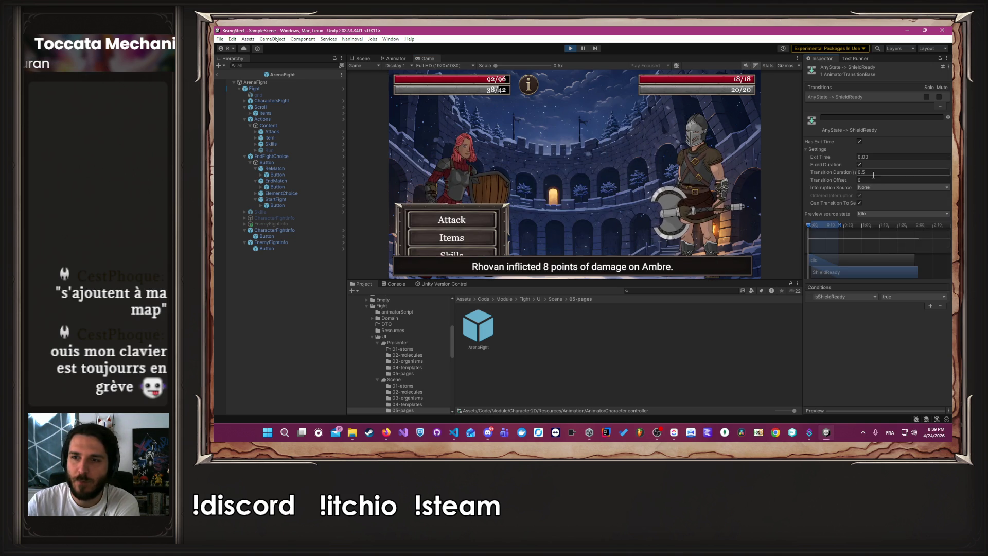
click(863, 172)
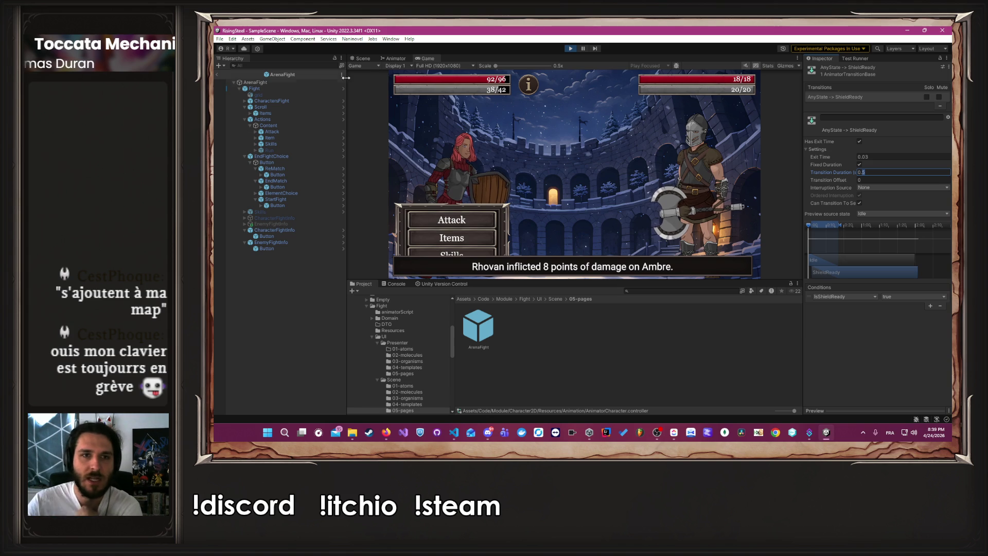
Leave prefab mode and expand DontDestroyOnLoad > Naninovel > UI > ArenaFight > Fight in the Hierarchy
click(217, 73)
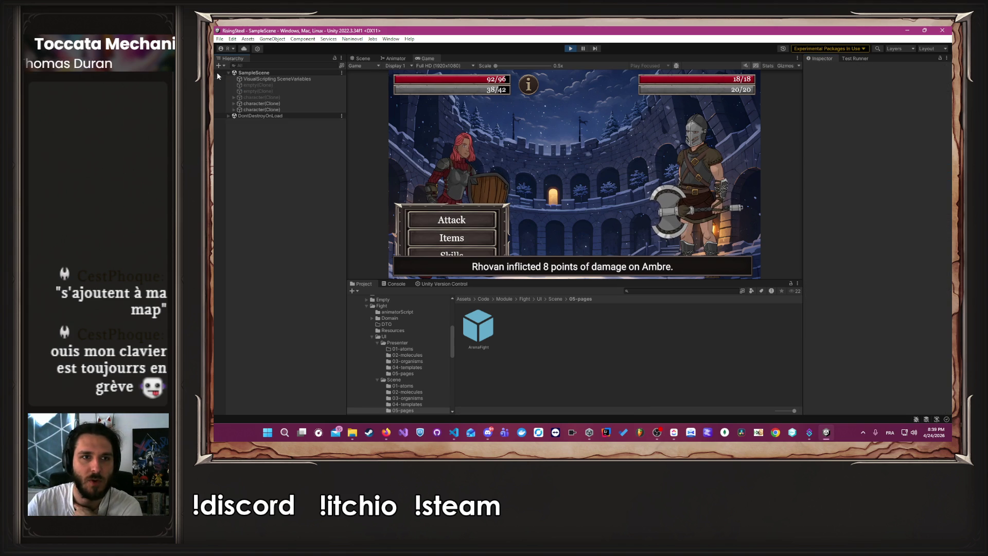
click(230, 115)
click(228, 115)
click(233, 122)
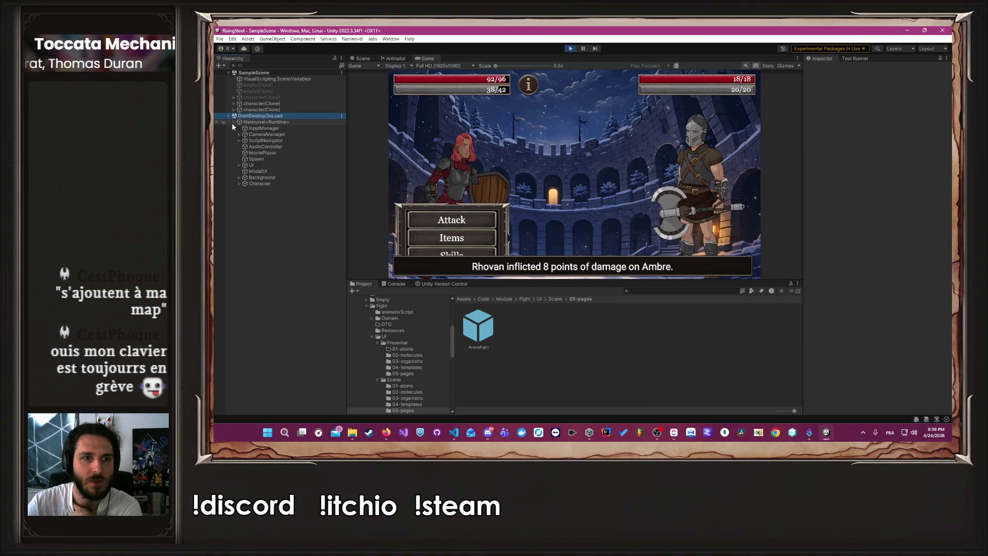
click(238, 166)
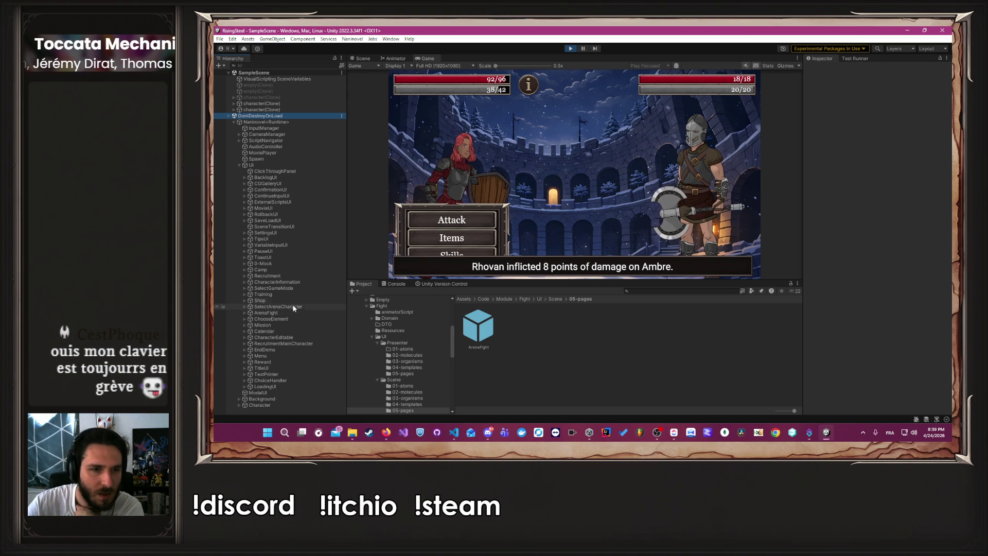
click(254, 313)
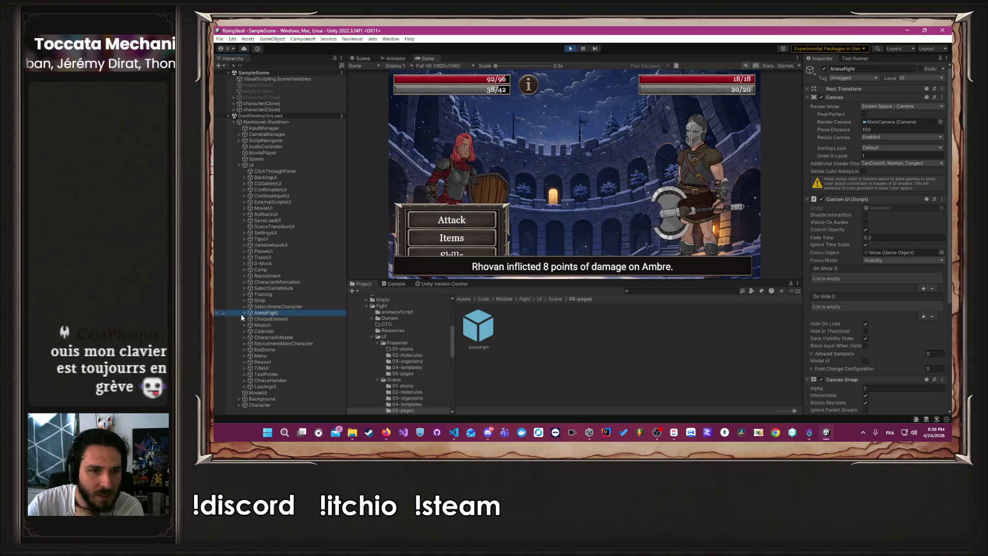
click(245, 312)
click(251, 319)
Inspect the Fight panels, briefly deactivating Owned to hide and restore the left health bars
click(280, 374)
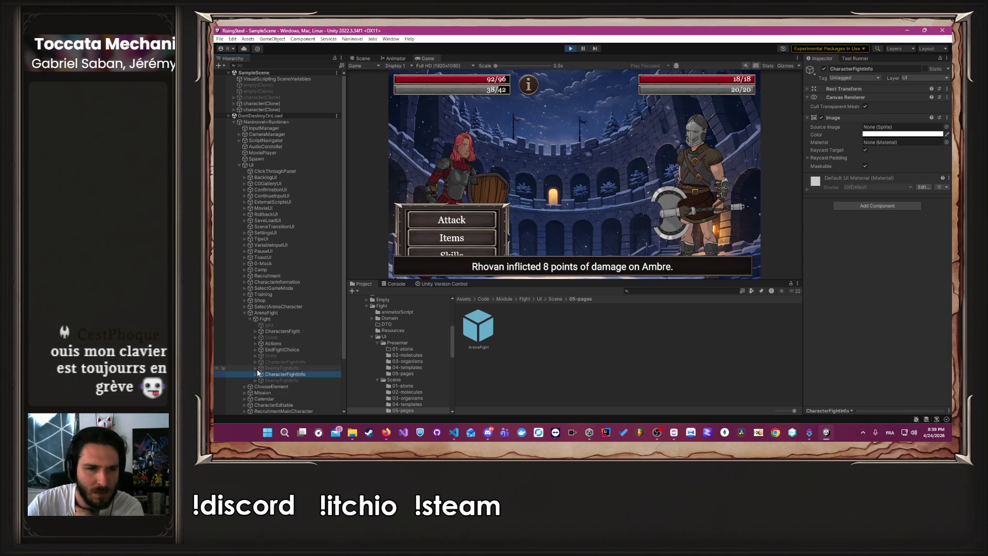
click(255, 331)
click(267, 339)
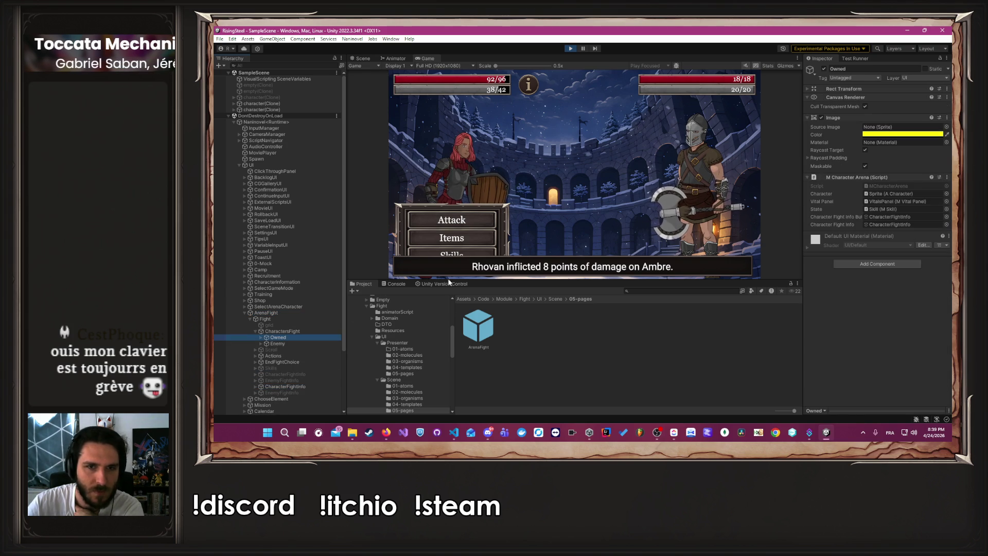
click(823, 69)
click(824, 70)
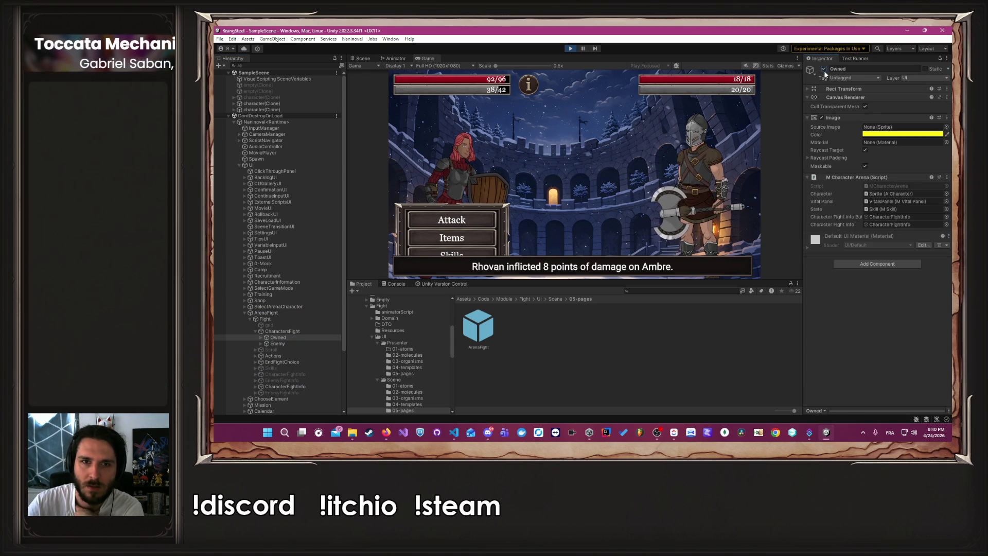
click(267, 331)
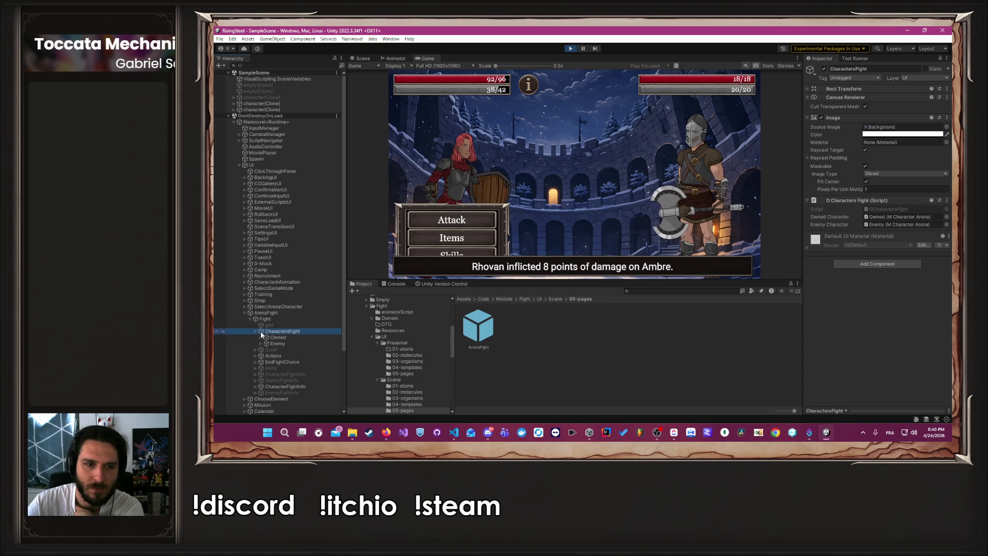
click(249, 385)
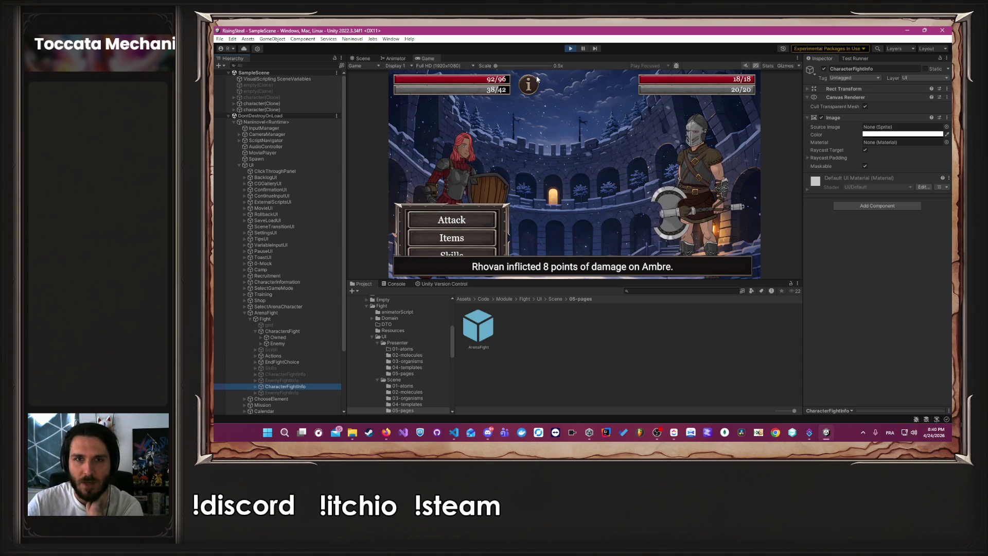
click(280, 362)
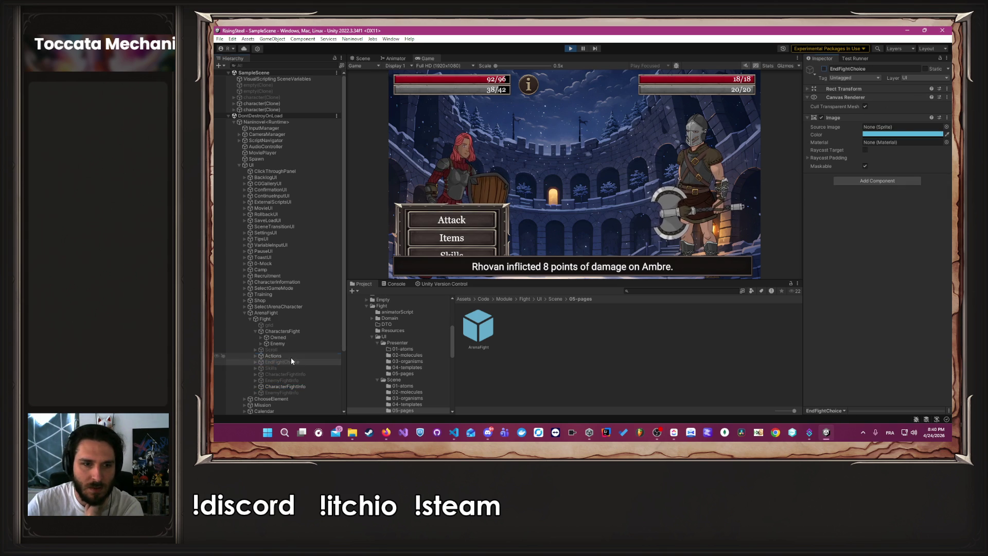
Deactivate Actions, CharactersFight, CharacterFightInfo, Fight and ArenaFight, then stop and restart play mode
click(288, 356)
click(825, 68)
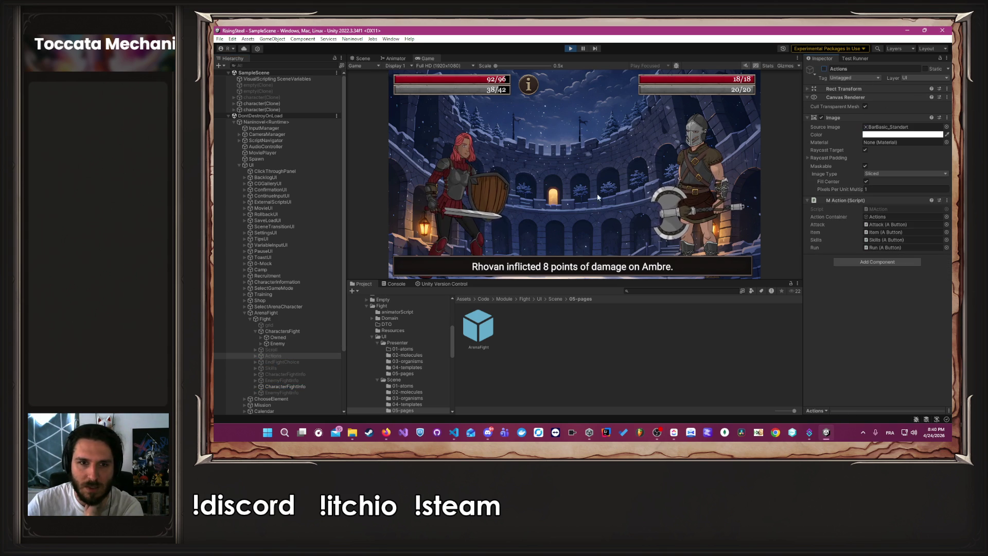
click(286, 332)
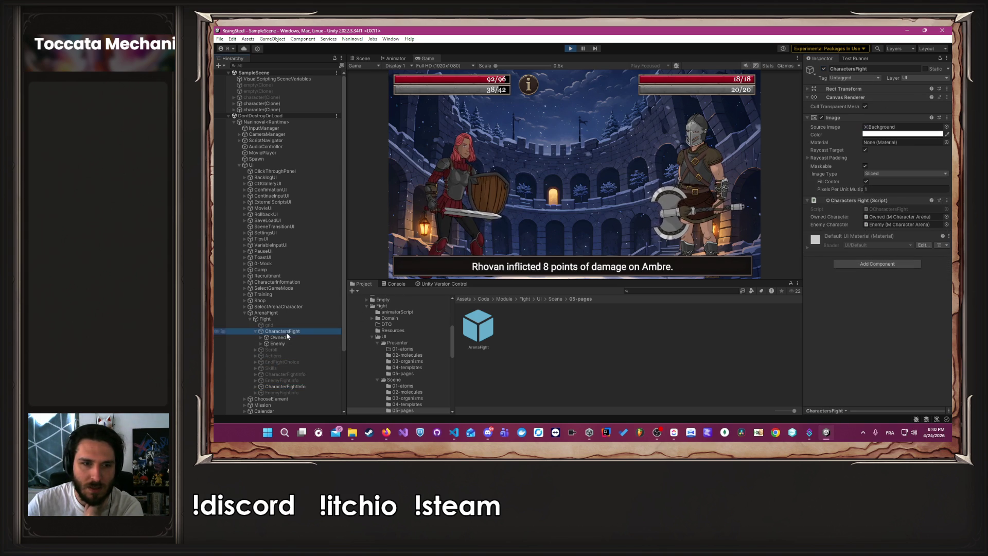
click(824, 68)
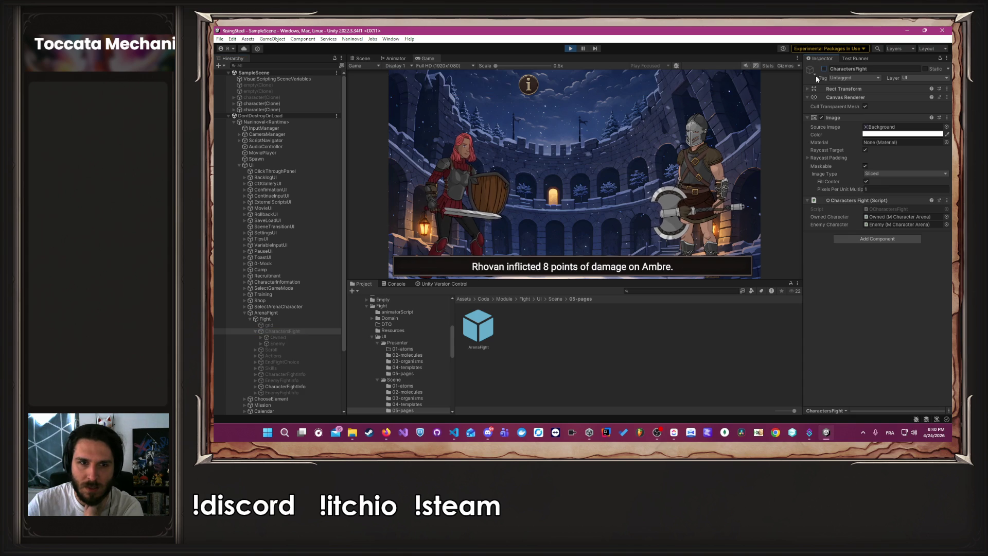
click(286, 386)
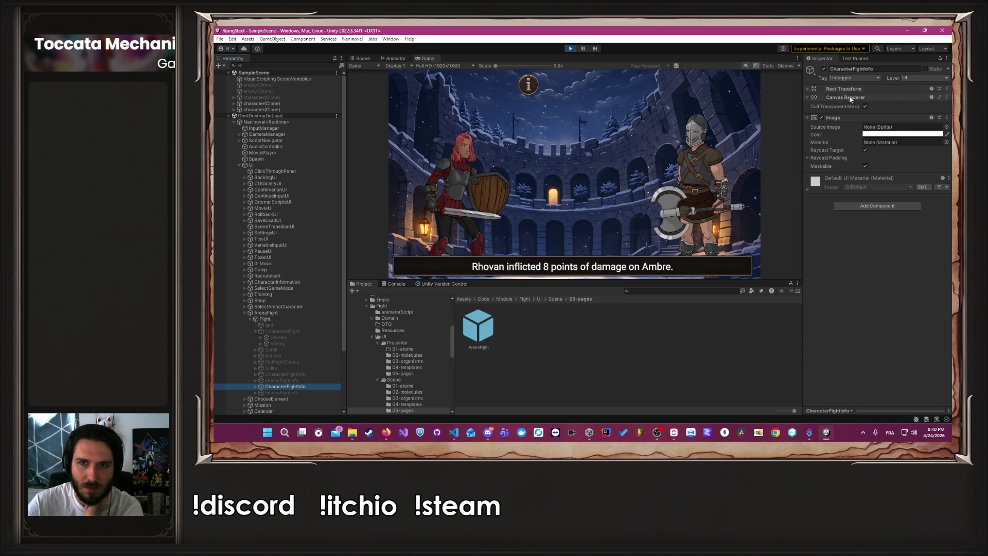
click(824, 69)
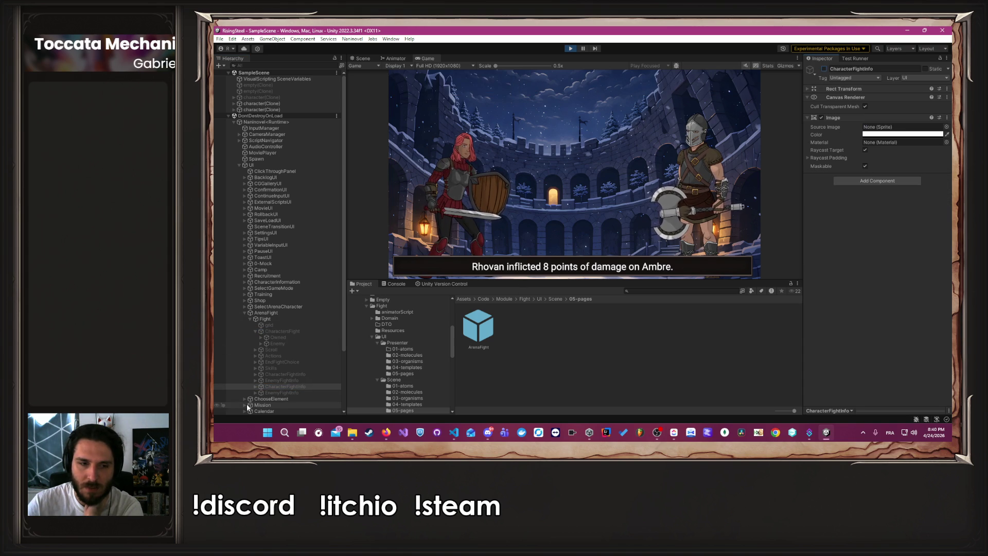
click(250, 318)
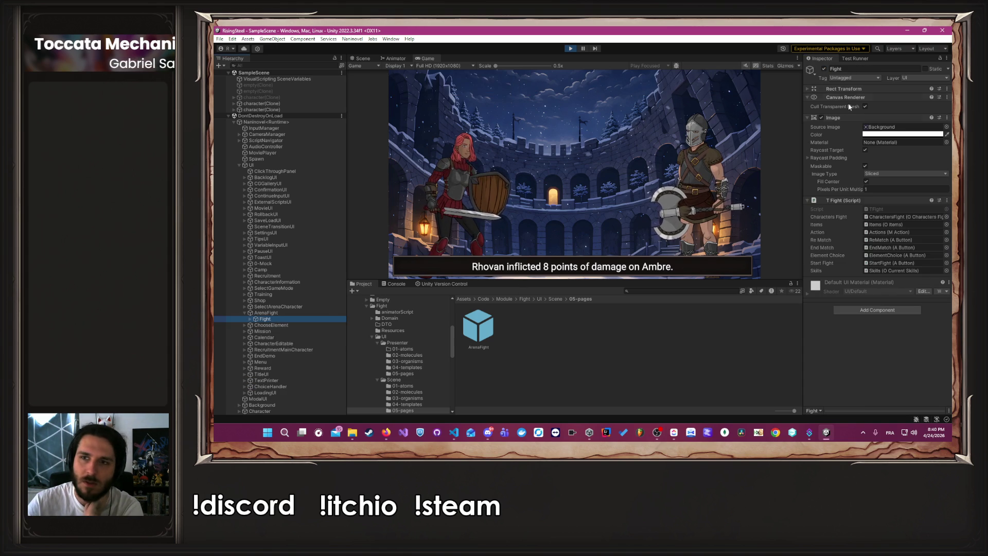
click(824, 68)
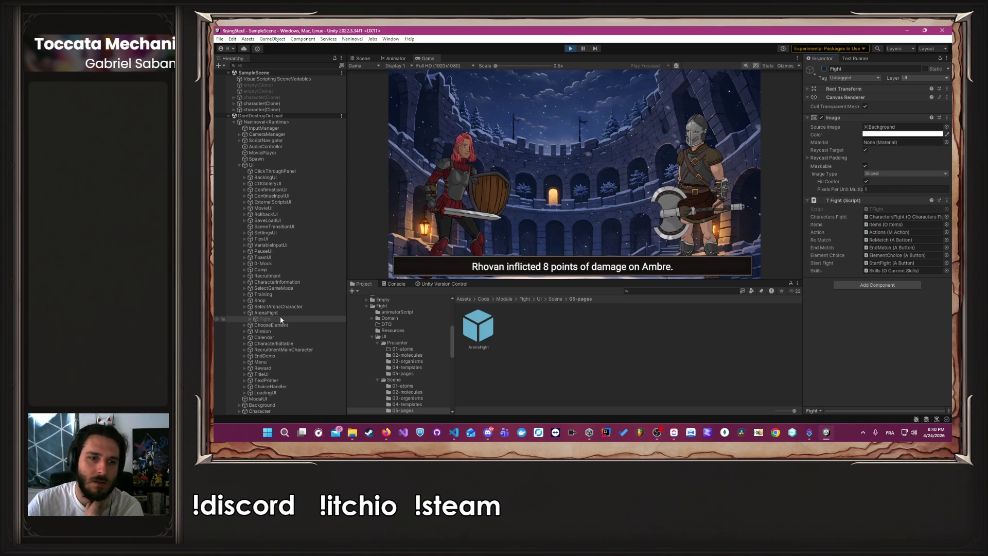
click(280, 313)
click(824, 68)
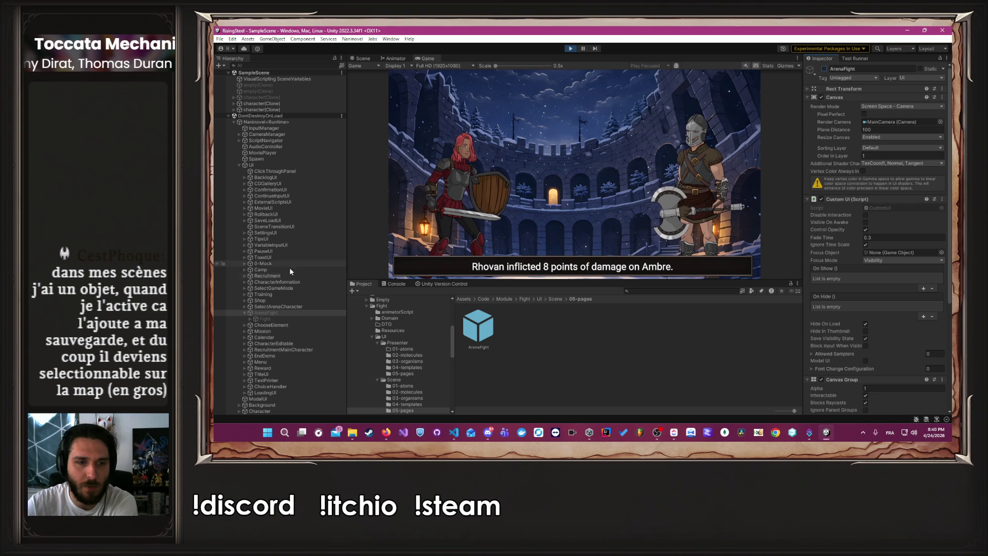
click(571, 48)
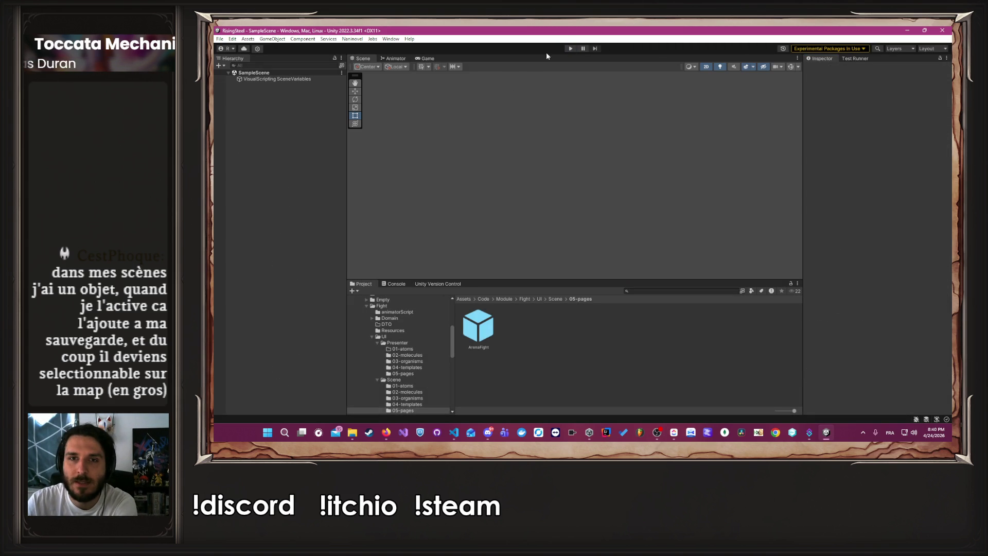
click(571, 48)
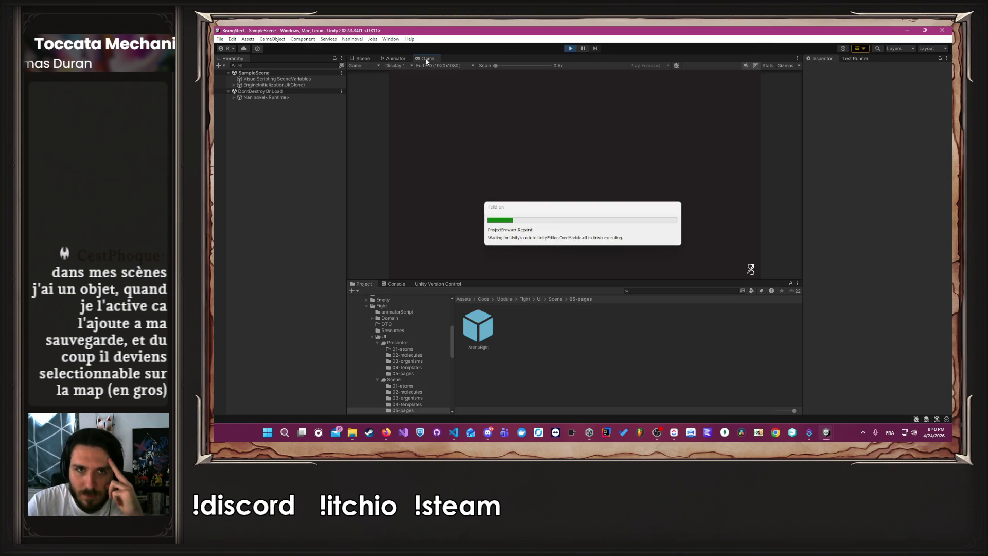
Show the AnyState→ShieldReady transition settings in the Animator, confirming its 0.25 transition duration
click(391, 59)
click(594, 223)
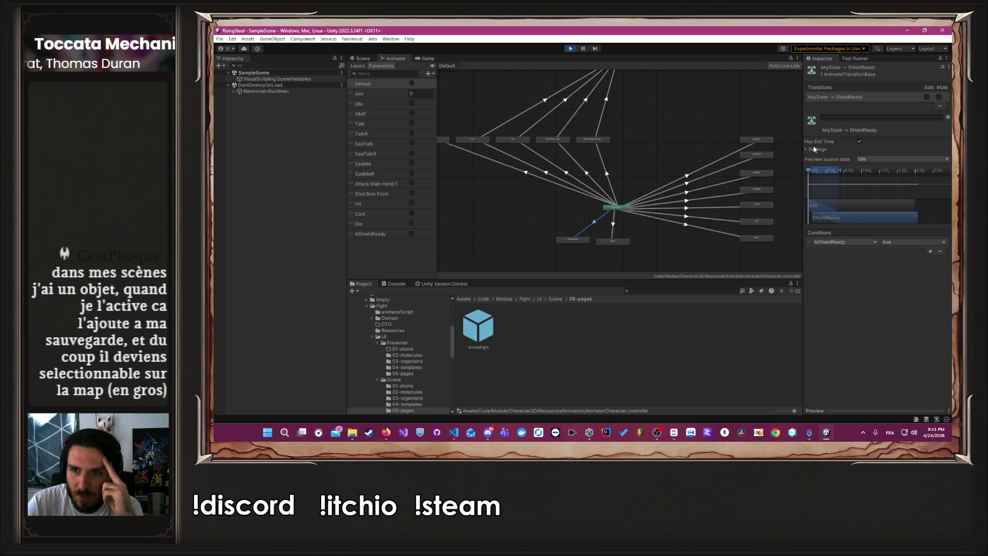
click(814, 149)
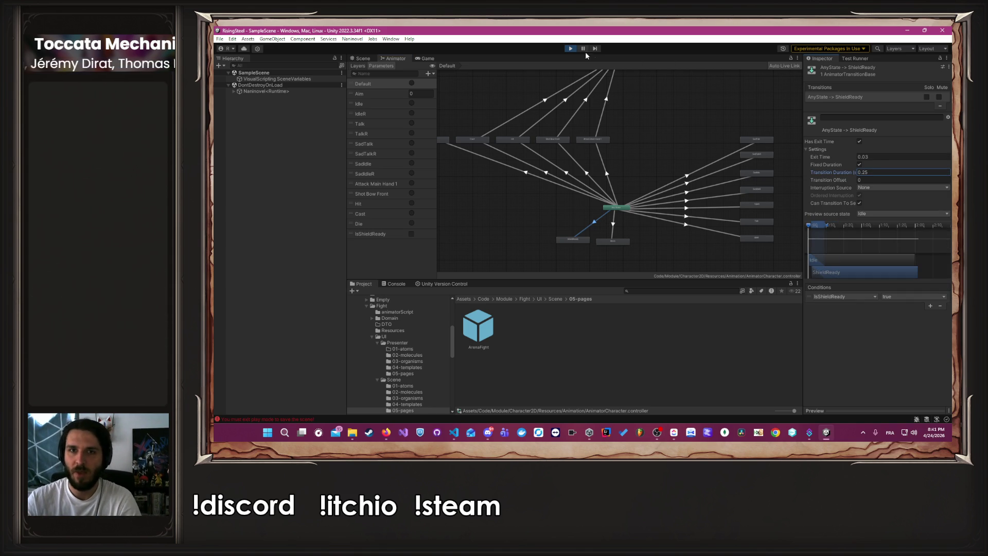
click(422, 59)
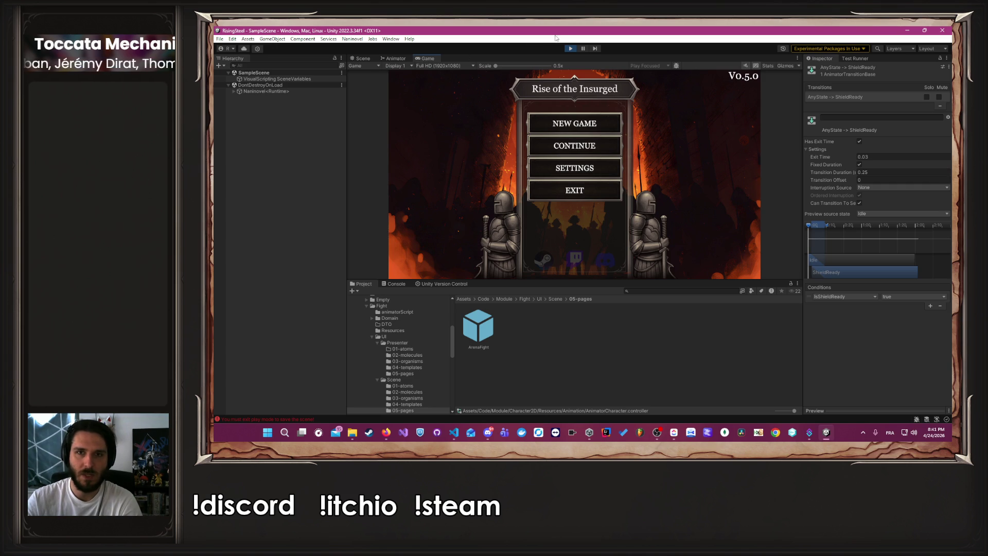
Continue the saved game, launch the Arena mission with Ambre, and open her Skills list
click(570, 48)
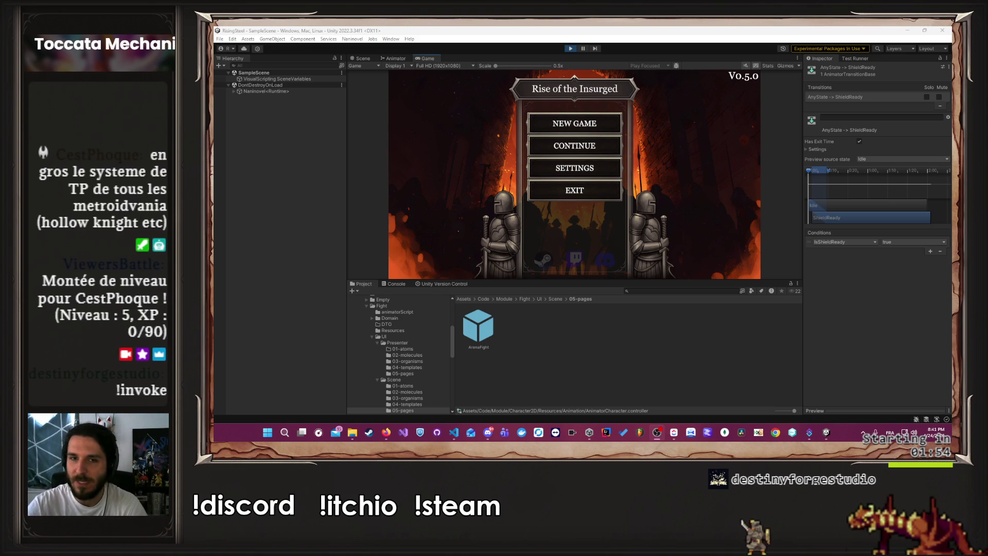
click(536, 145)
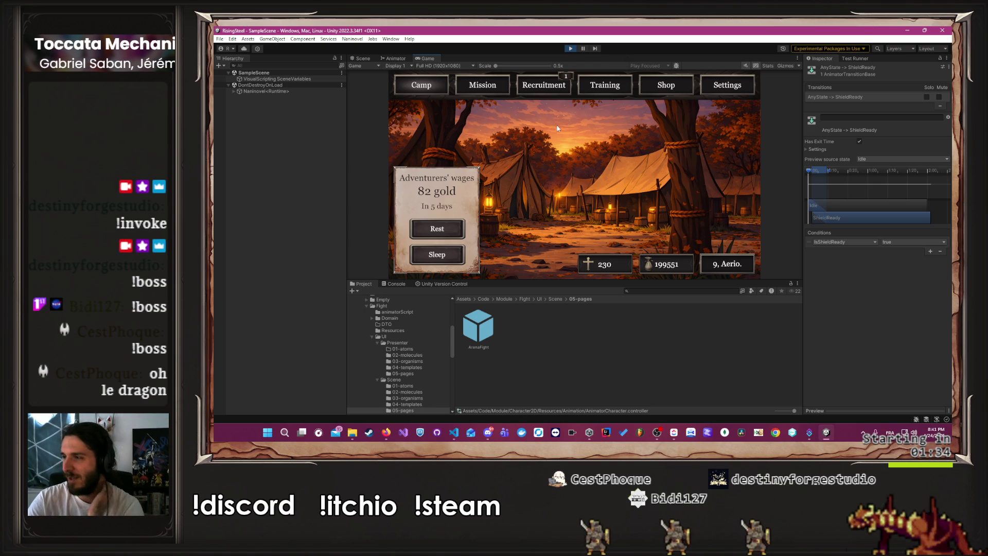
click(497, 82)
click(418, 125)
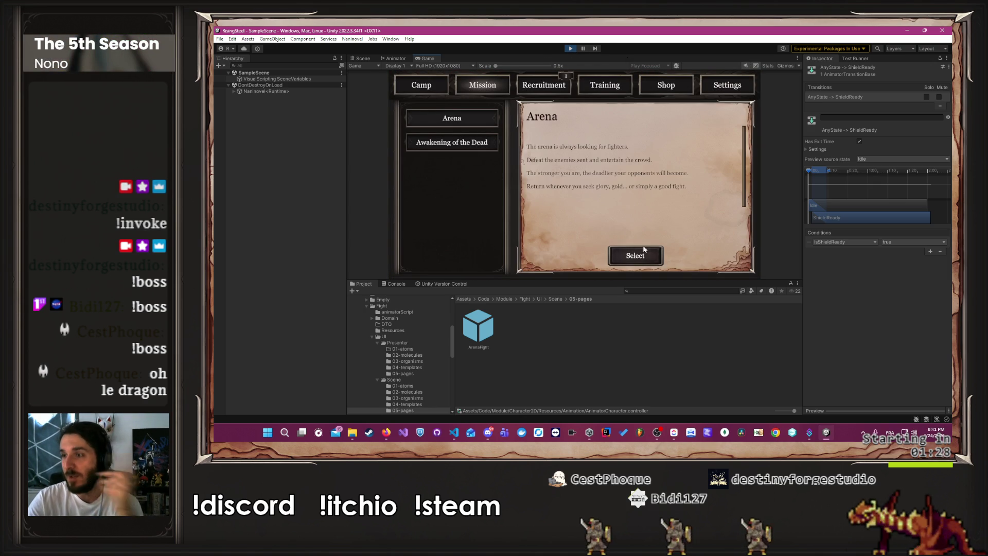
click(618, 258)
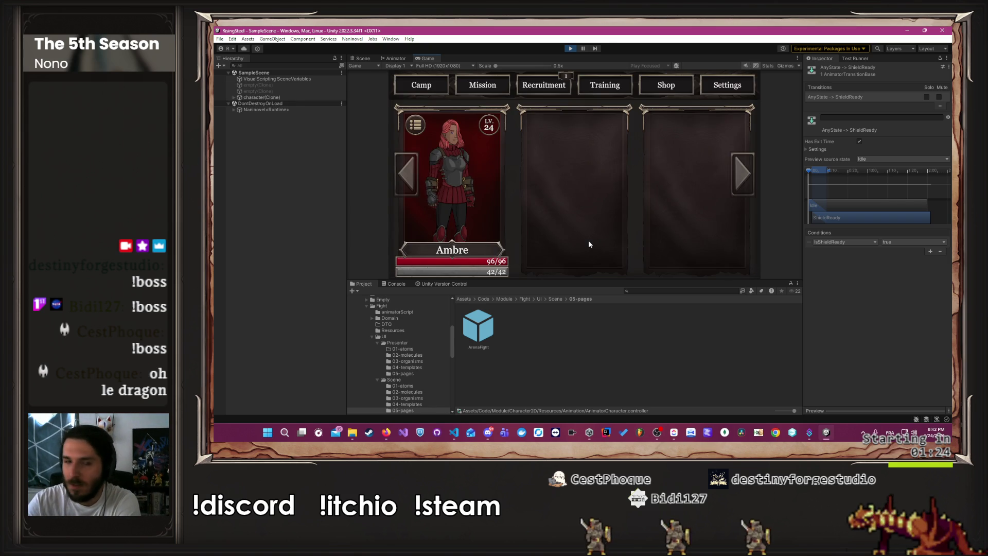
click(502, 190)
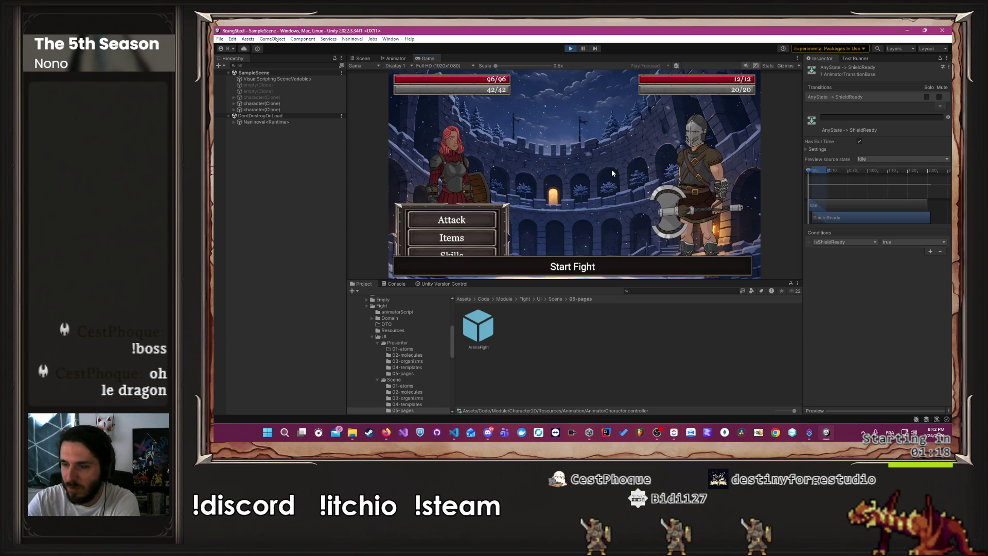
click(490, 246)
click(466, 253)
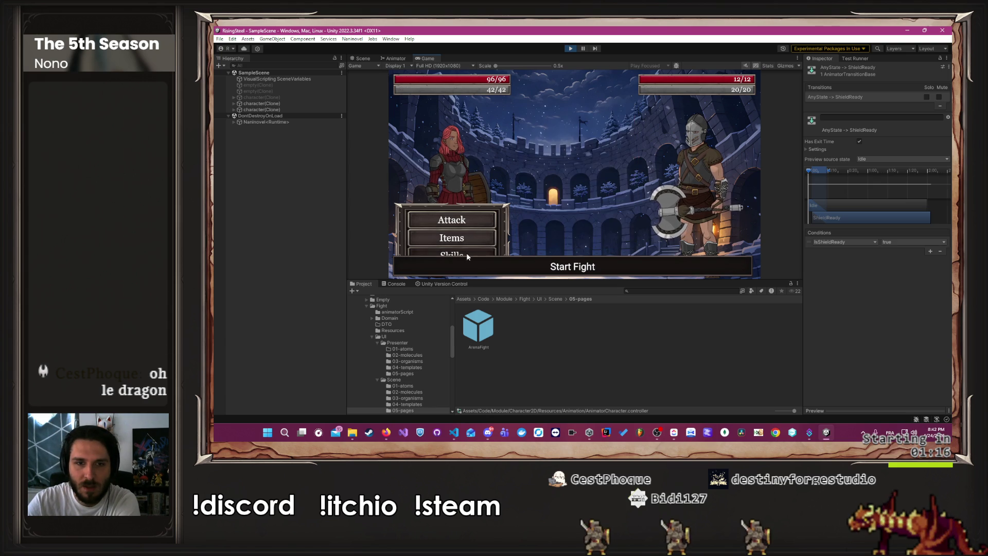
Have Ambre Block Eldrin, then toggle the Naninovel<Runtime> Background object off and on
click(591, 158)
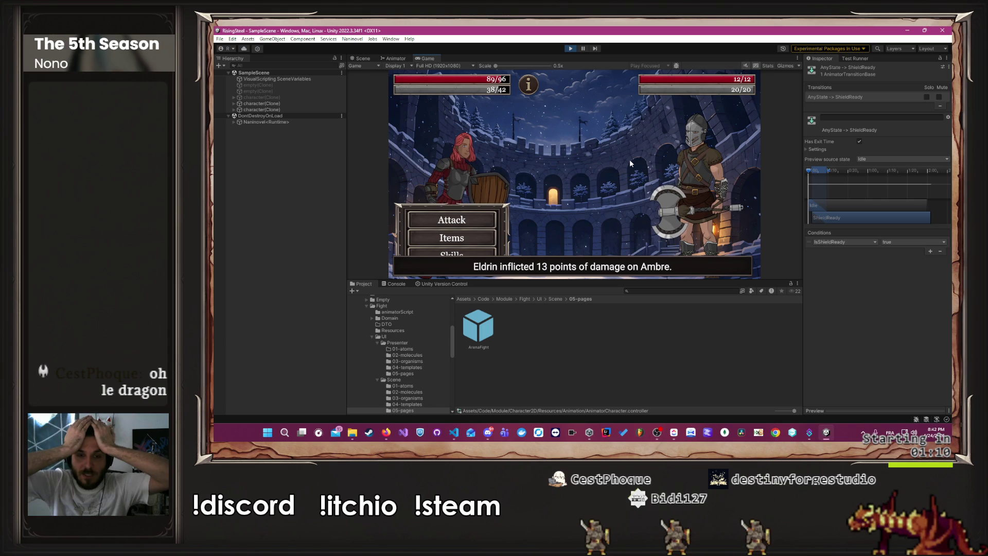
click(233, 122)
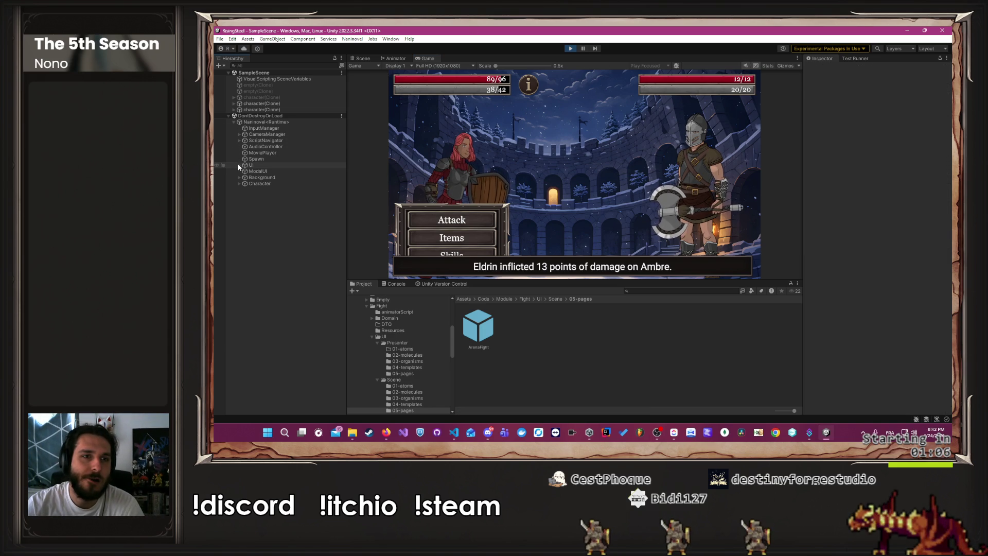
click(290, 135)
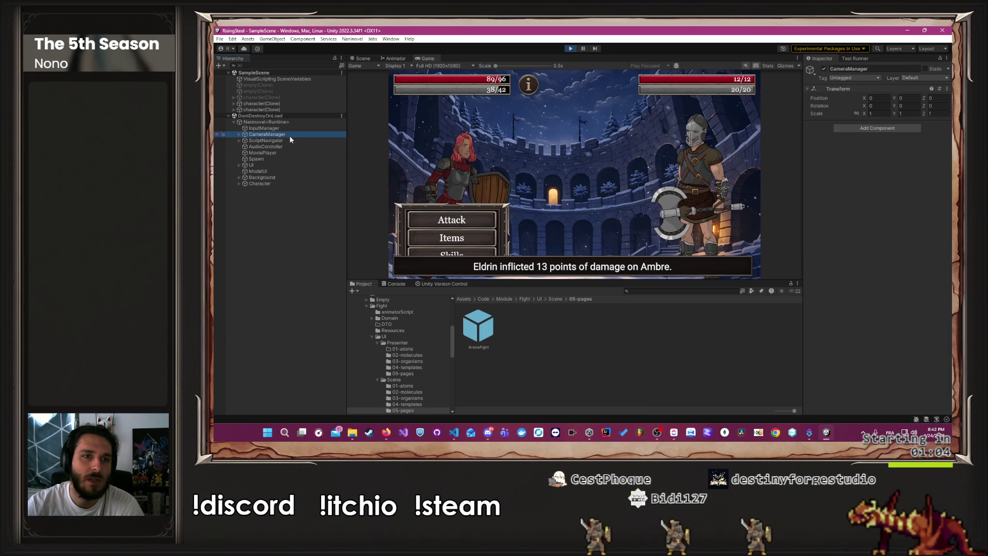
click(281, 183)
click(389, 161)
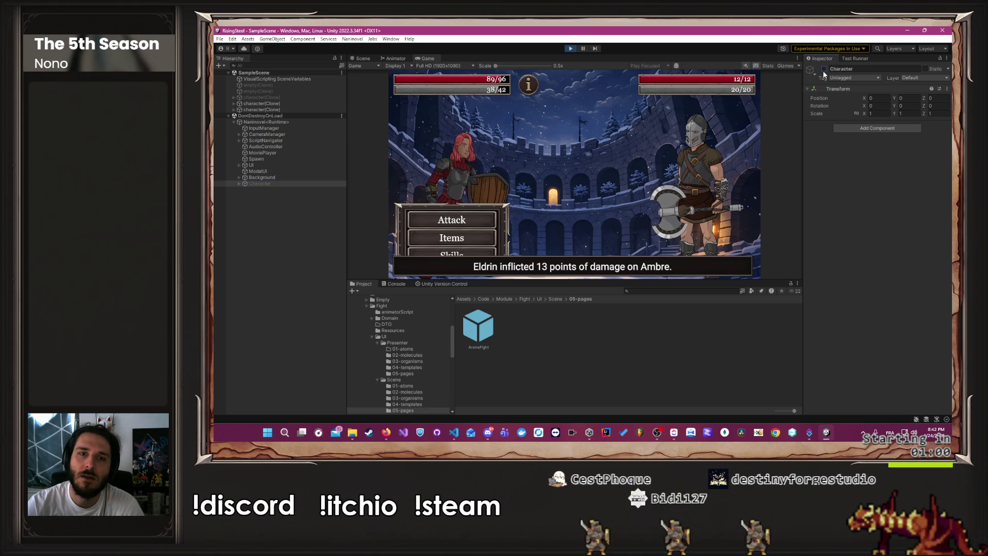
click(262, 177)
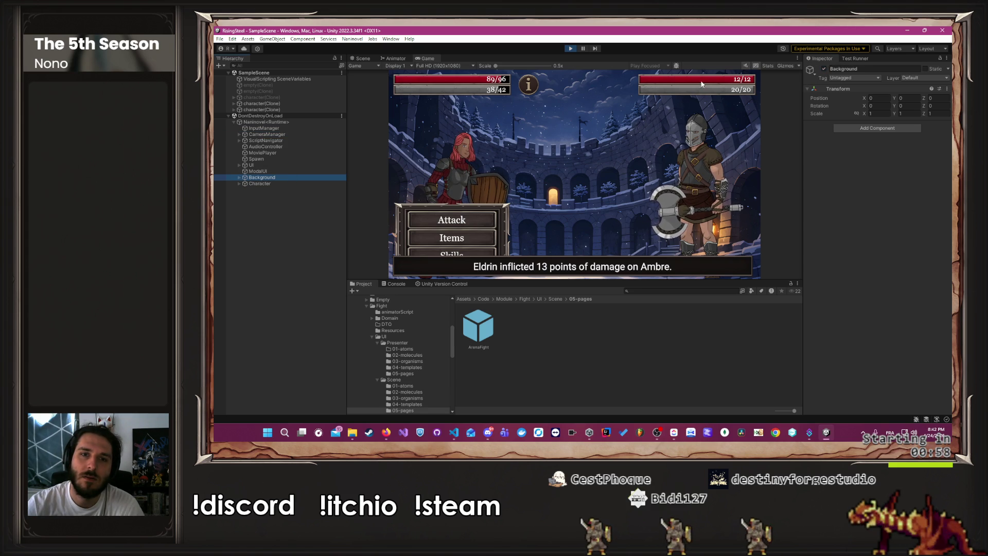
click(824, 69)
click(824, 69)
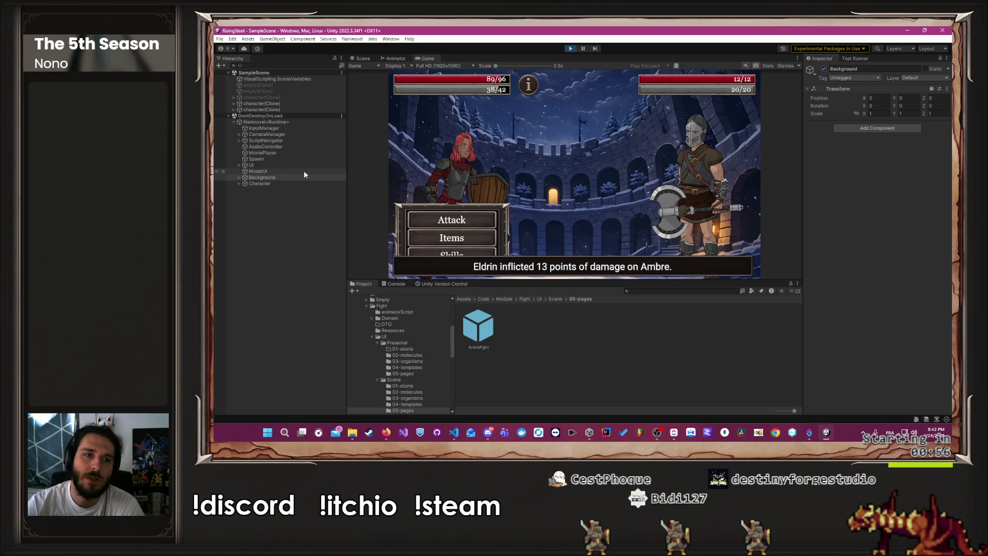
Inspect Spawn and MoviePlayer, then deactivate the ScriptNavigator object
click(291, 158)
click(823, 69)
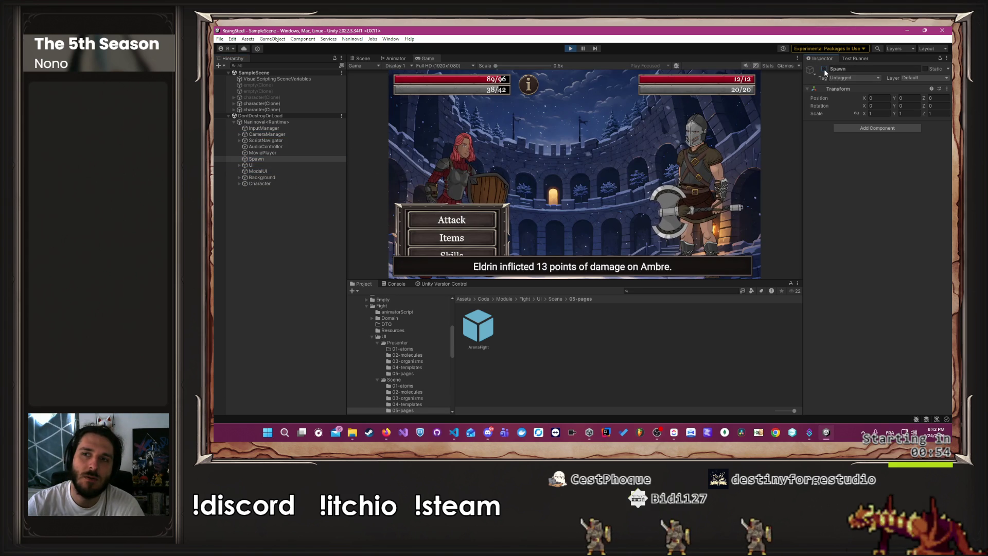
click(300, 153)
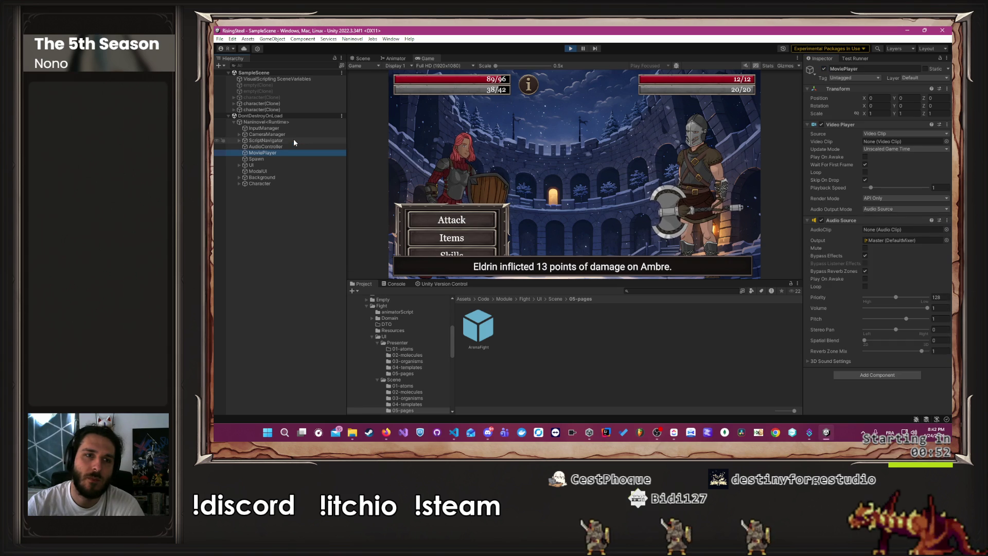
click(294, 140)
click(824, 69)
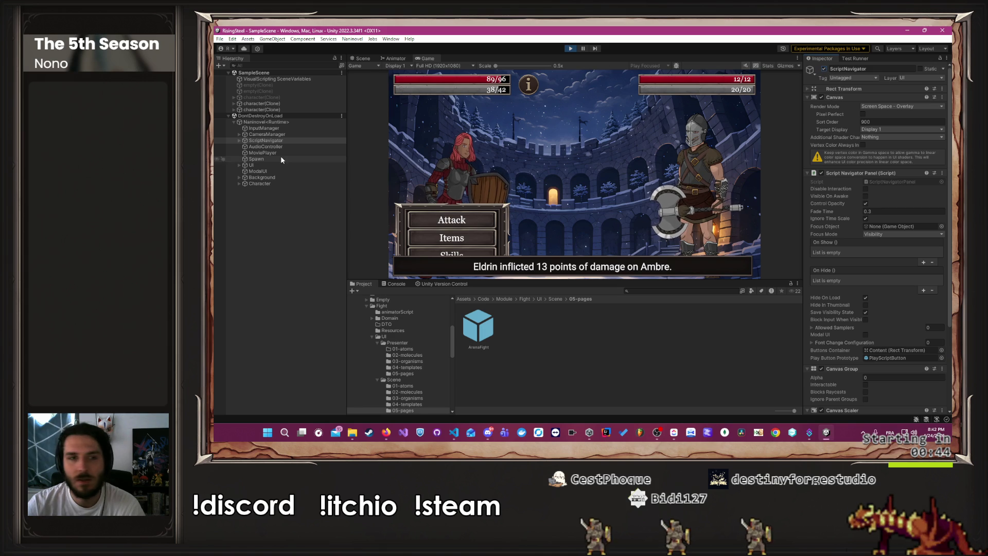
click(269, 135)
Toggle CameraManager and the last character(Clone) off and on to identify them
click(825, 70)
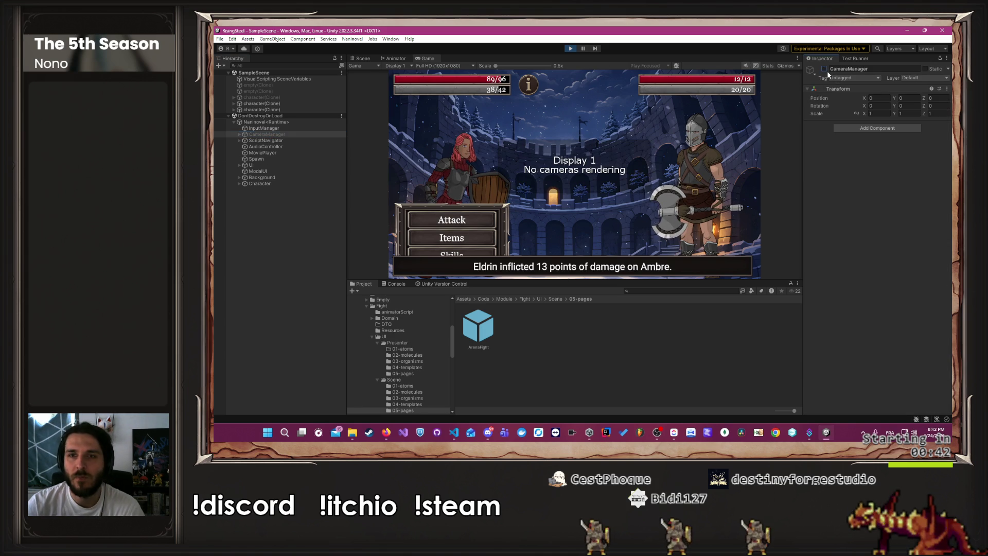
click(825, 69)
click(303, 173)
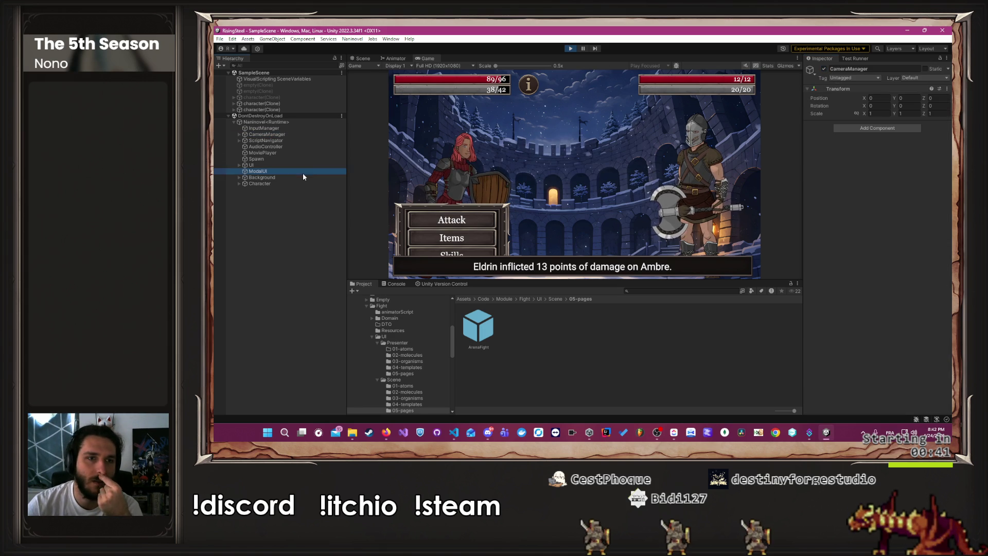
click(294, 127)
click(288, 109)
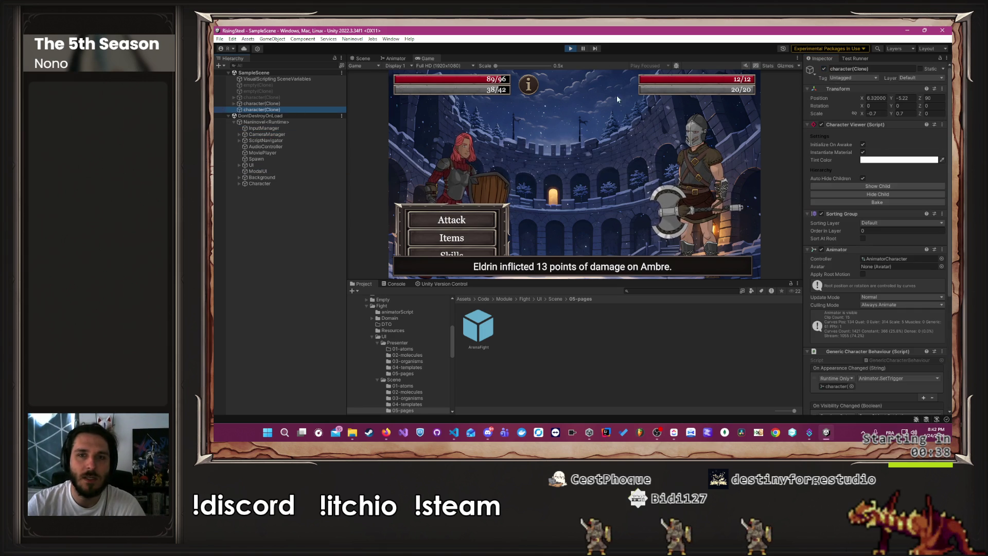
click(824, 69)
click(824, 69)
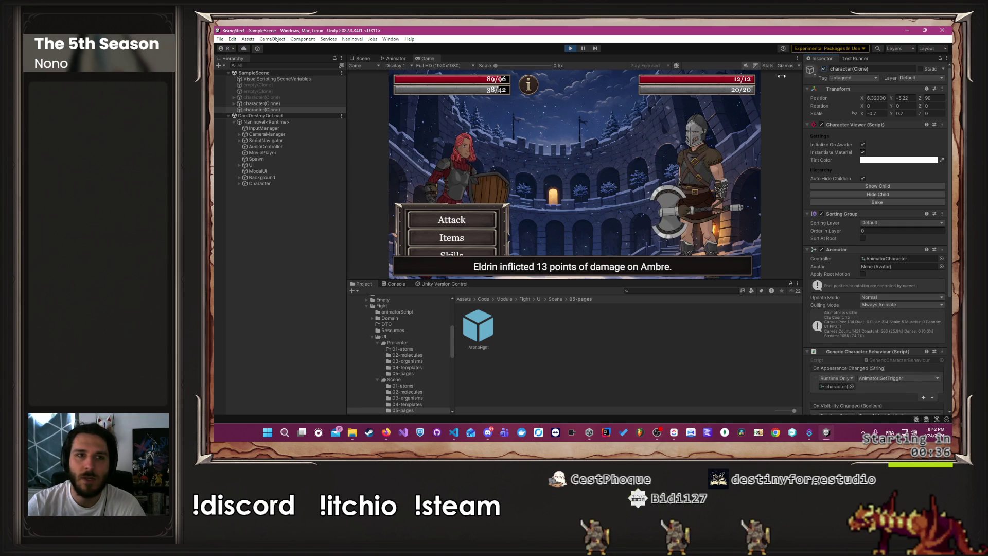
Activate the greyed character(Clone) for a second Ambre, make the Game view taller, and stop play
click(284, 104)
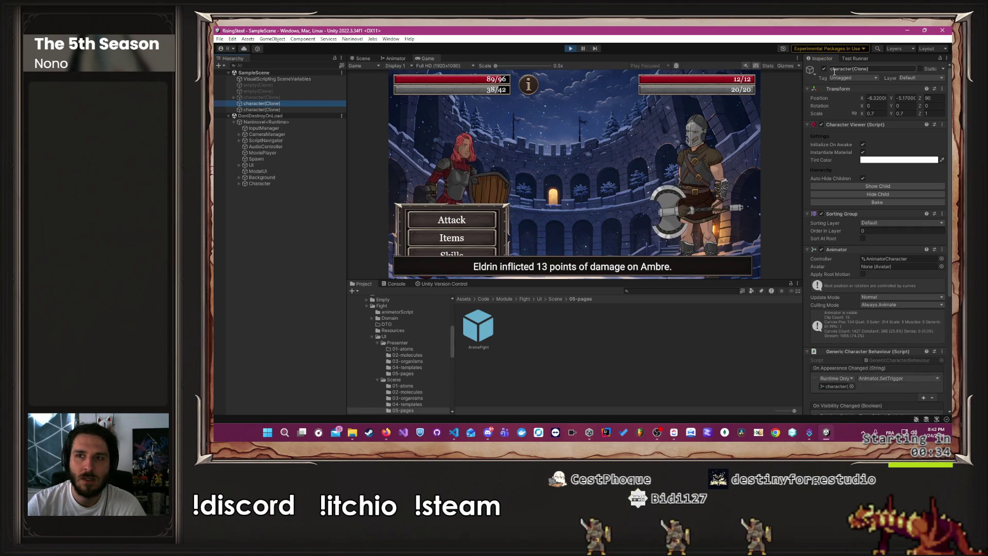
click(623, 84)
click(266, 97)
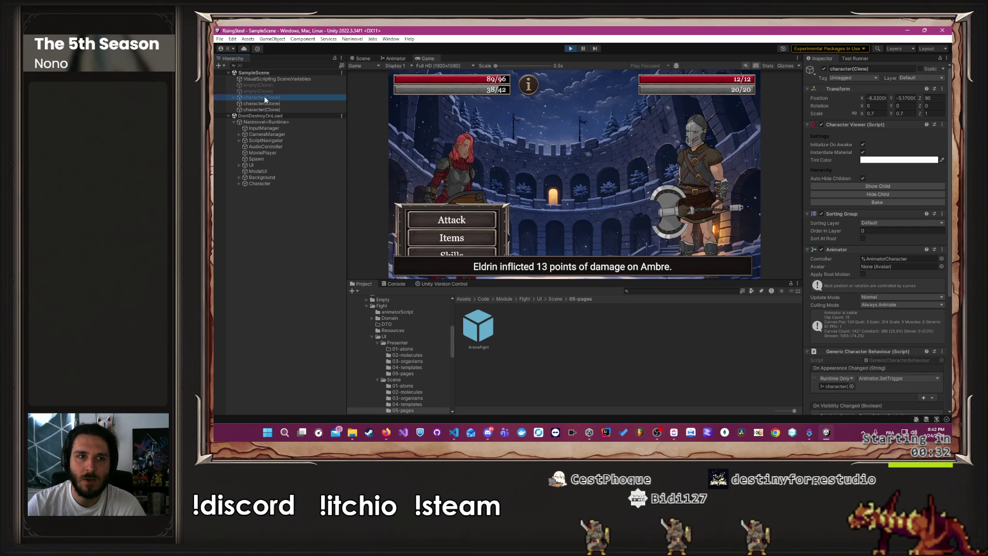
click(824, 69)
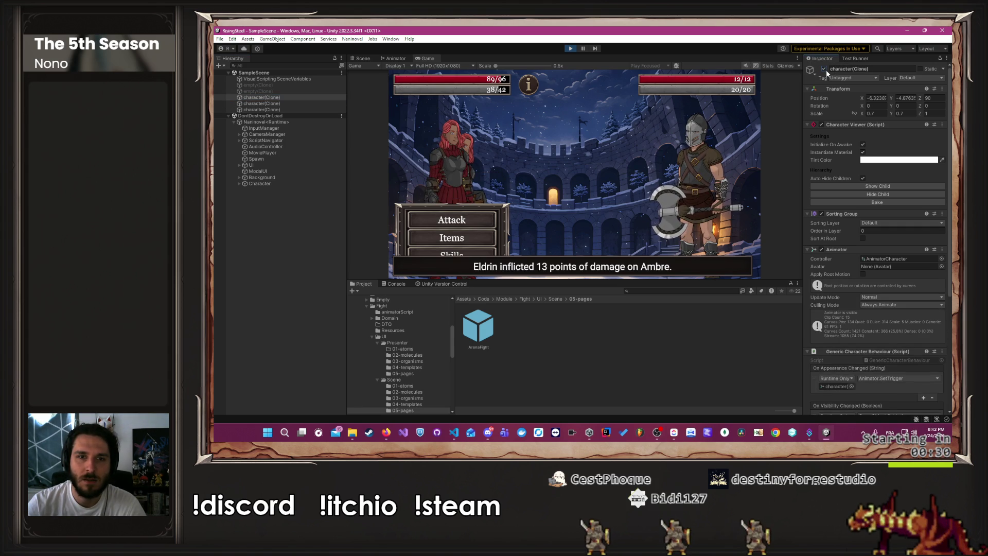
click(265, 91)
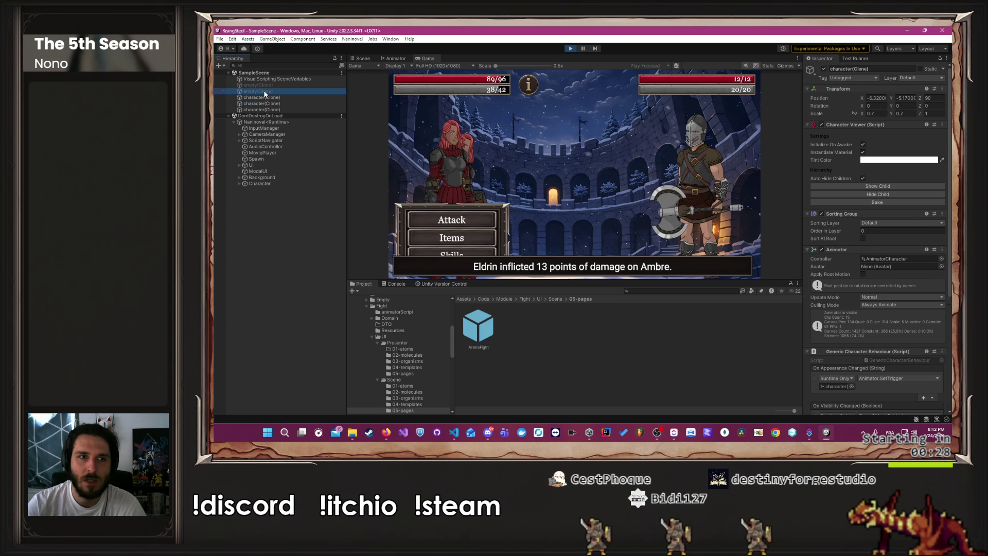
click(278, 103)
click(823, 69)
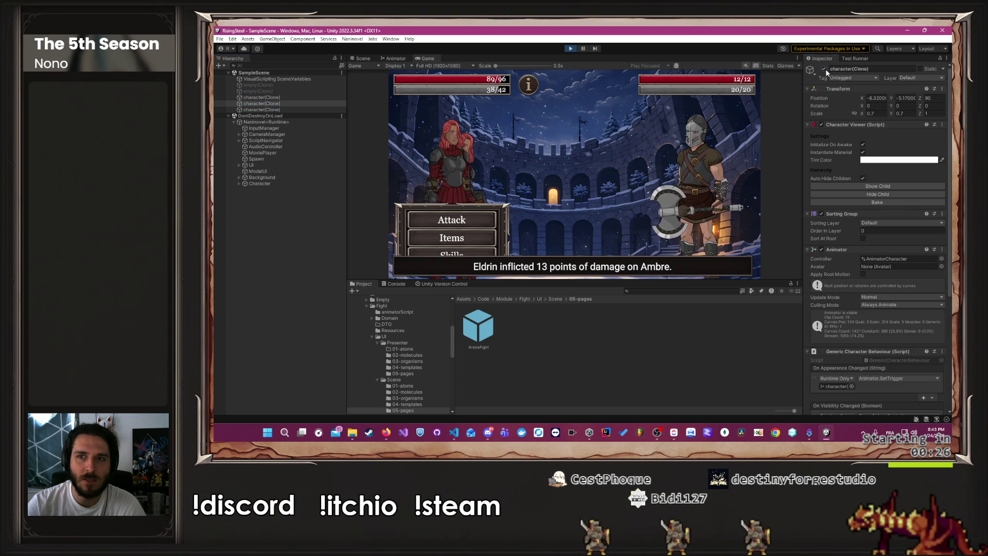
click(824, 69)
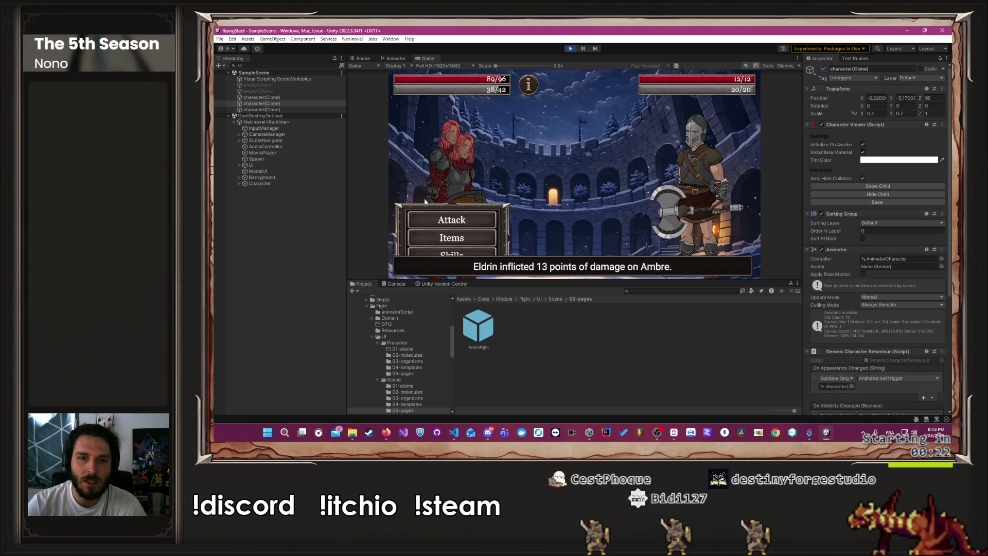
mouse_move(530, 279)
mouse_down()
mouse_move(537, 348)
mouse_move(528, 303)
mouse_up()
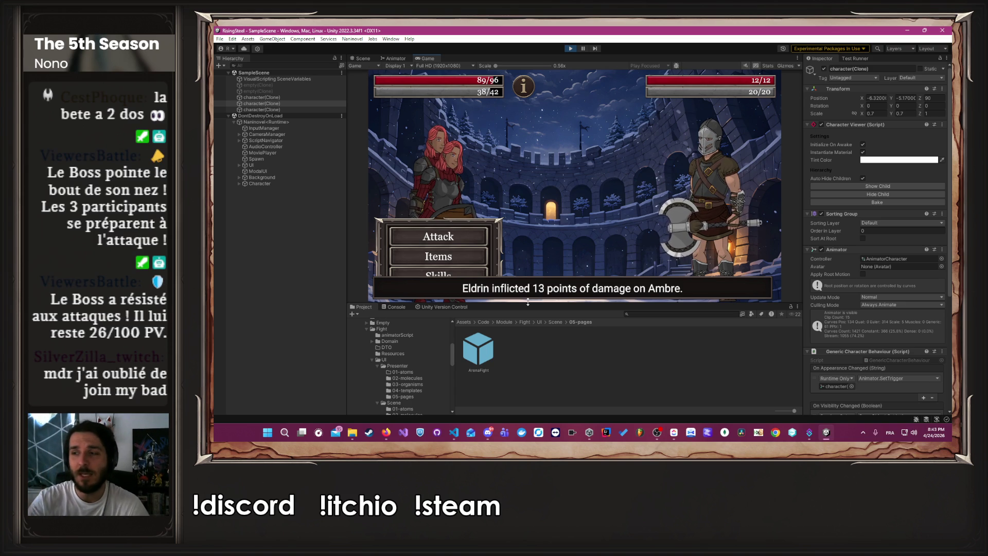
click(569, 48)
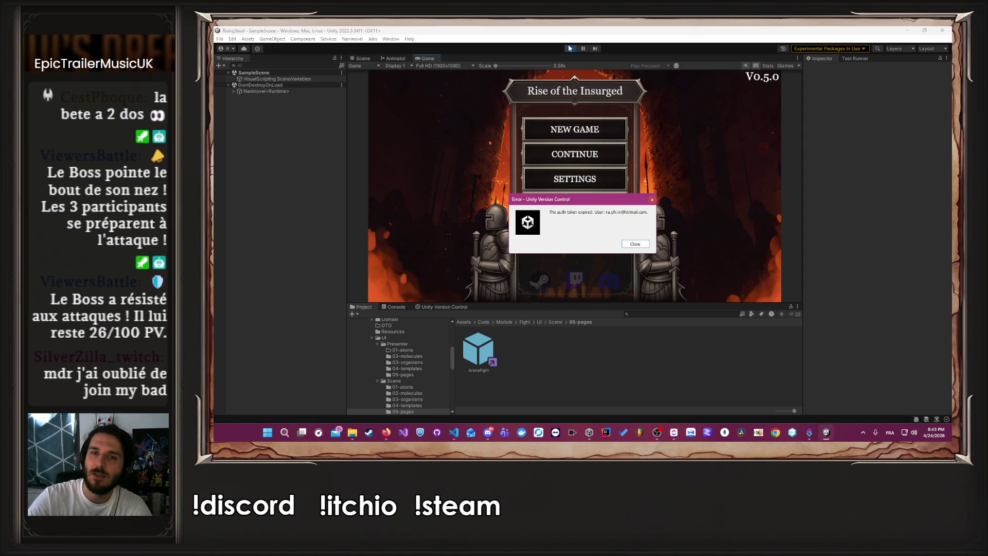
Close the Unity Version Control error and continue the saved game to the Camp screen
click(638, 243)
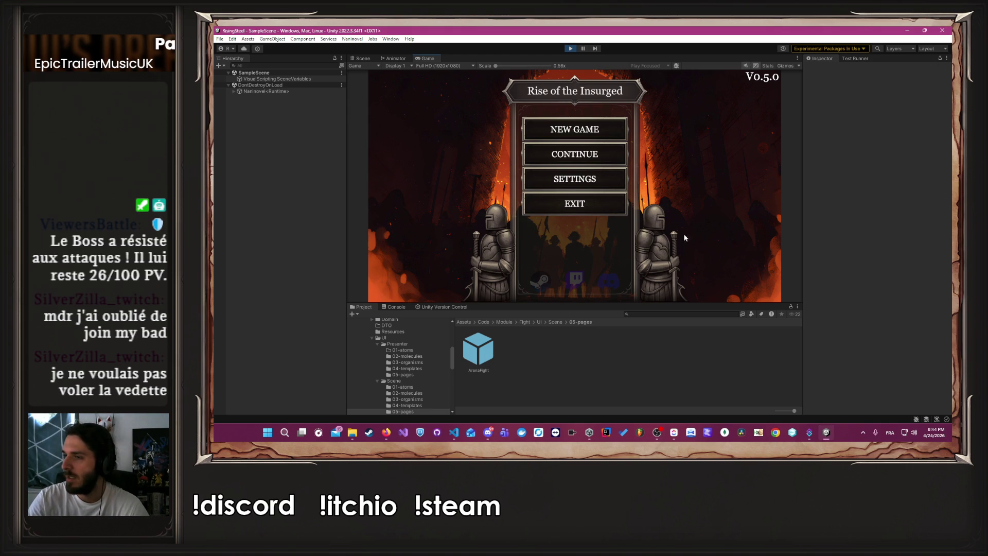
click(589, 161)
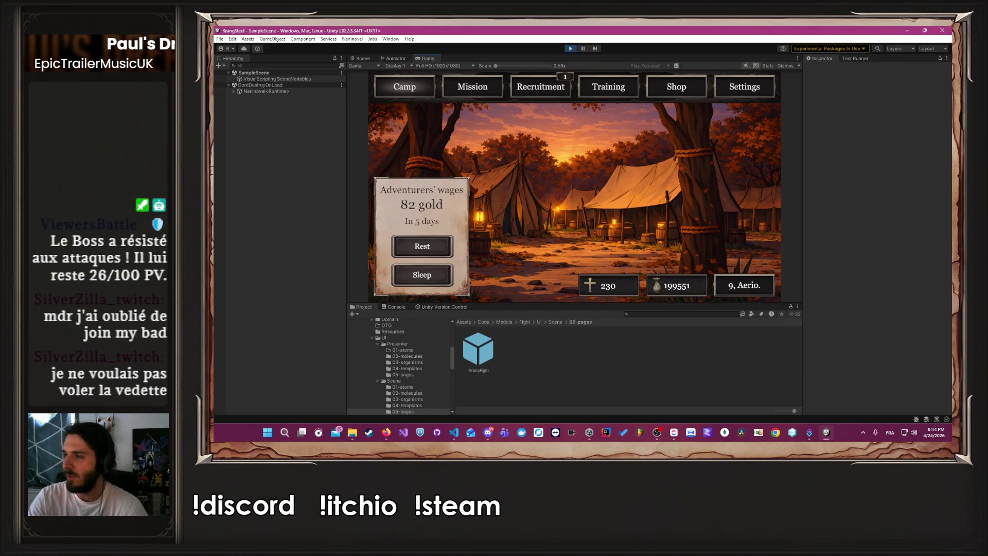
key(alt+Tab)
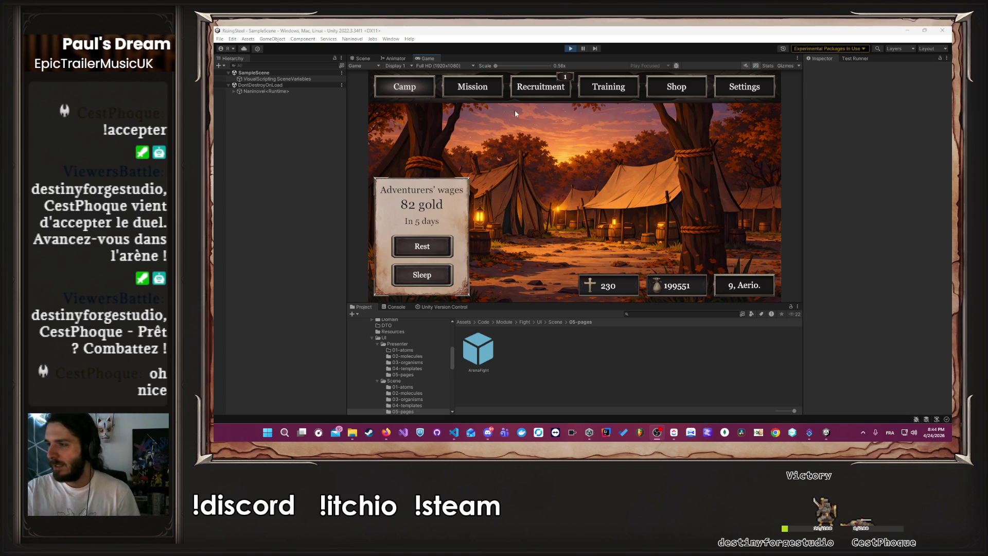
Launch the Arena mission and pick Ambre, loading a fight against a 13/13 opponent
click(493, 82)
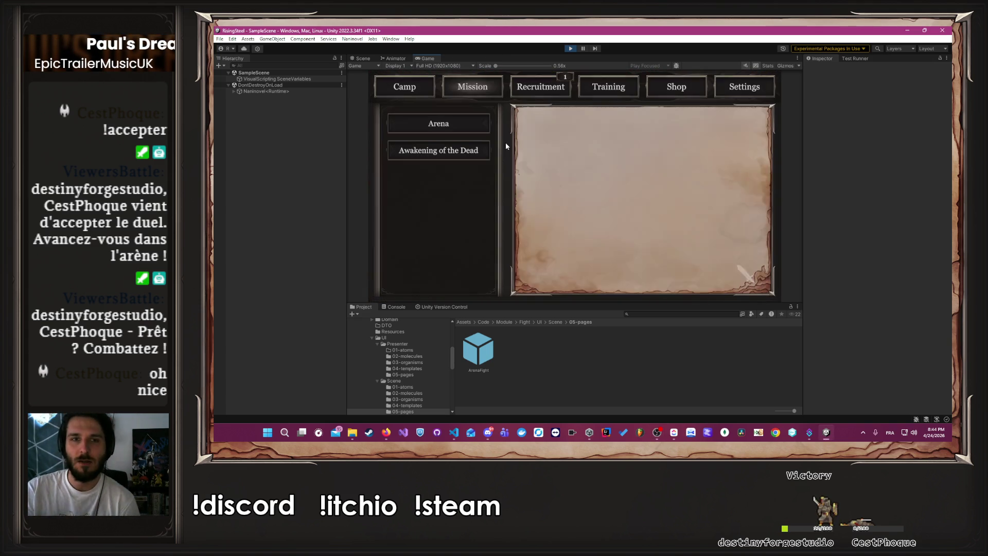
click(641, 284)
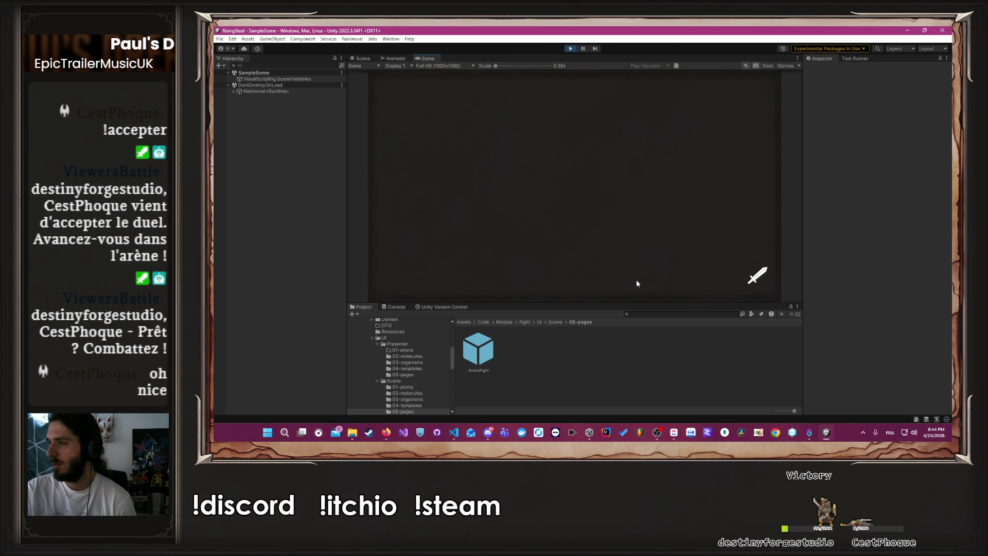
click(436, 203)
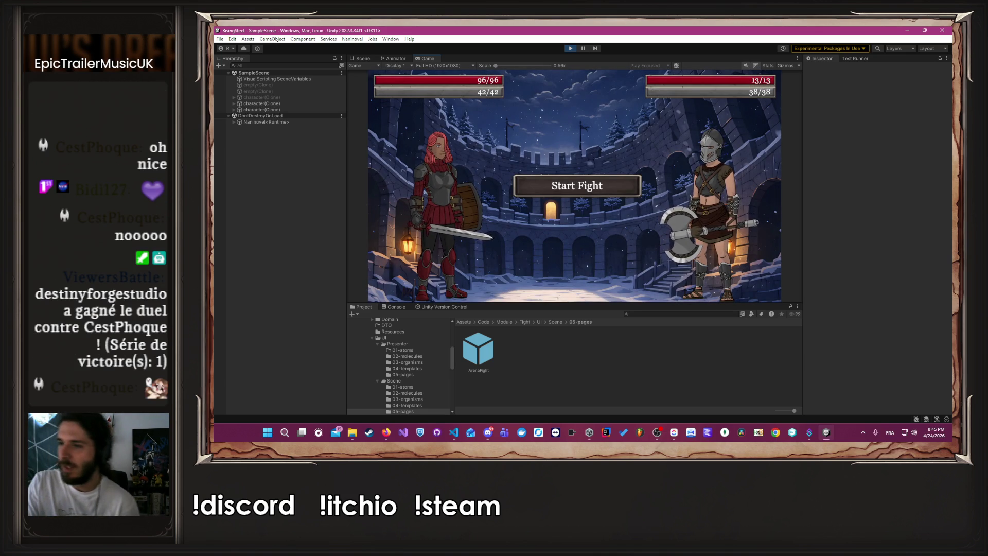
Start the fight, Block, then attack to defeat Arwenna and end the fight
click(577, 185)
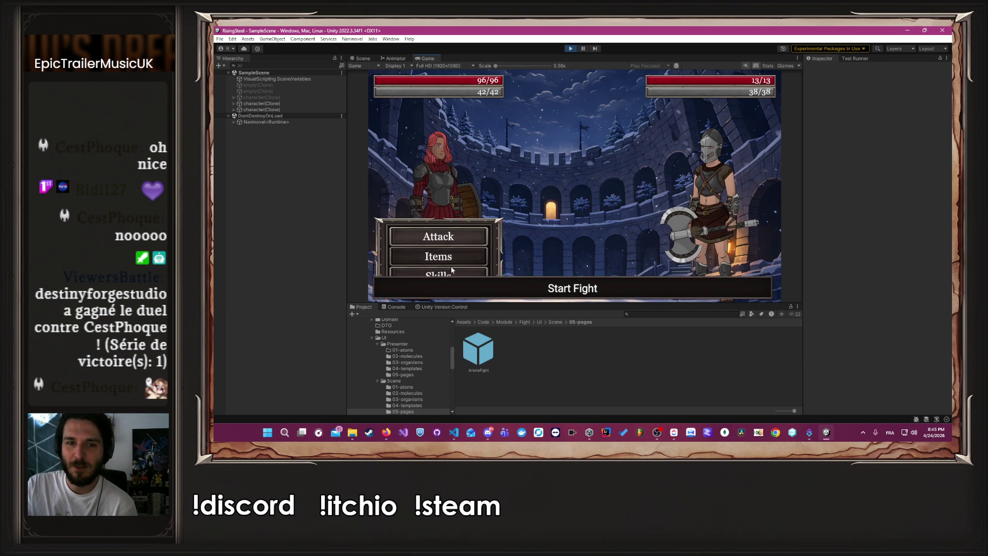
click(452, 269)
click(530, 185)
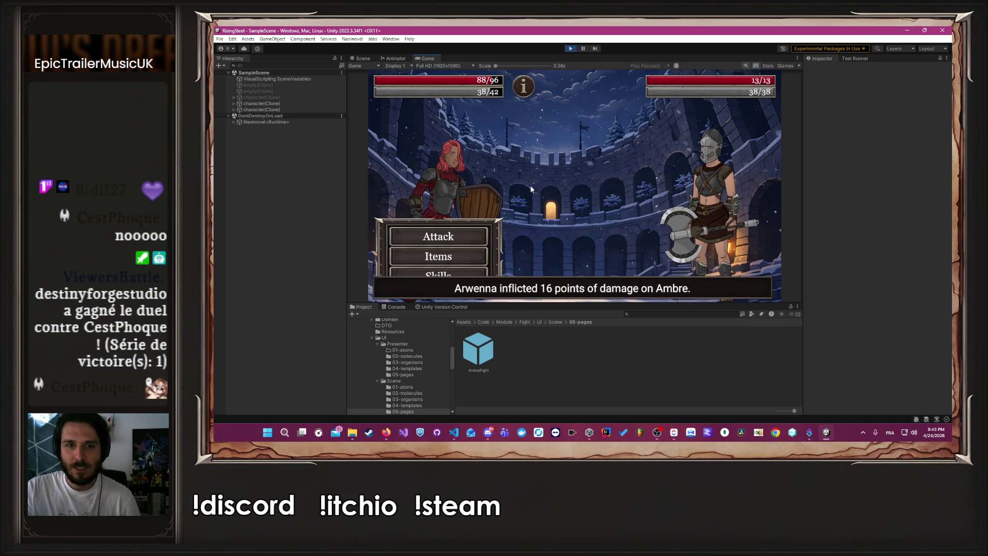
click(468, 237)
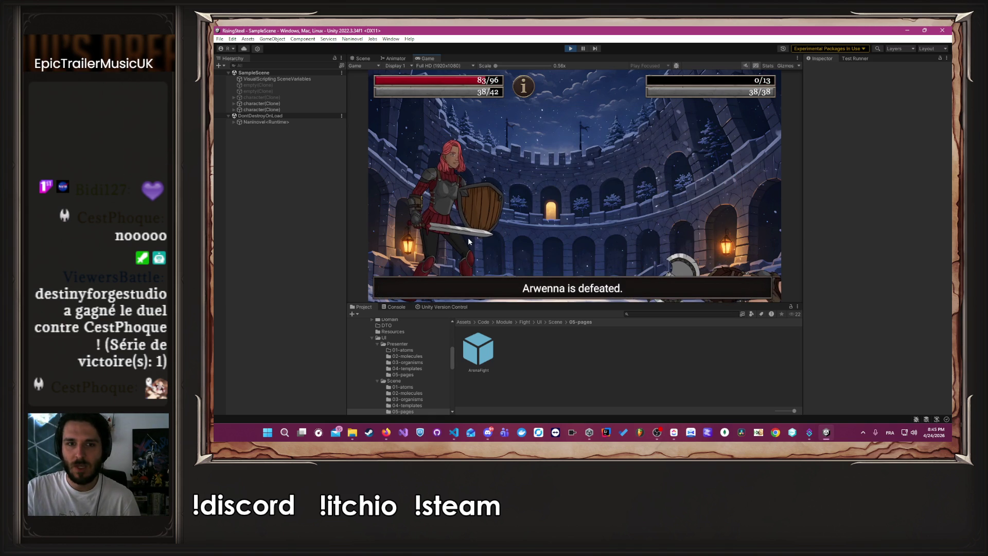
click(560, 190)
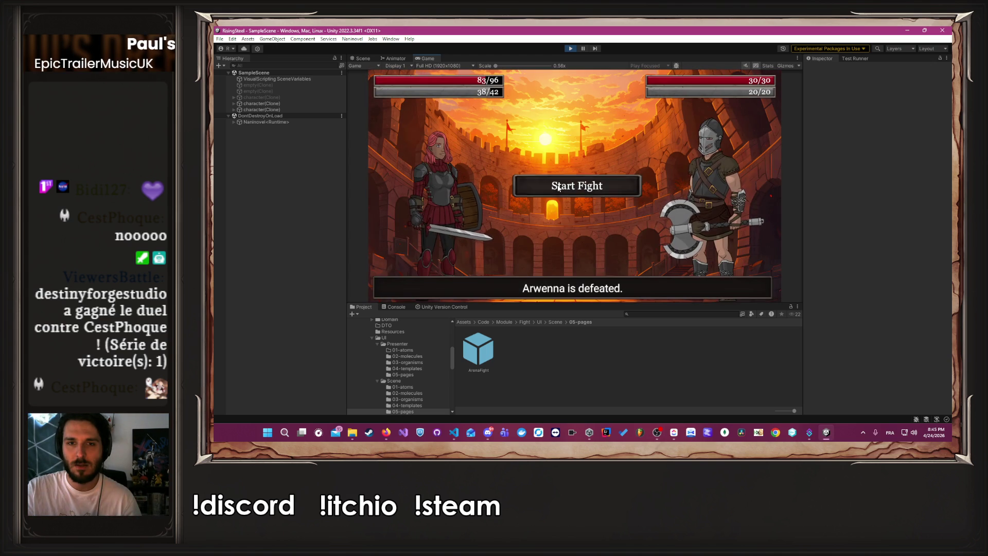
Defeat Tormund using Block twice, a Chicken and attacks, then stop play with Ctrl+P
click(438, 256)
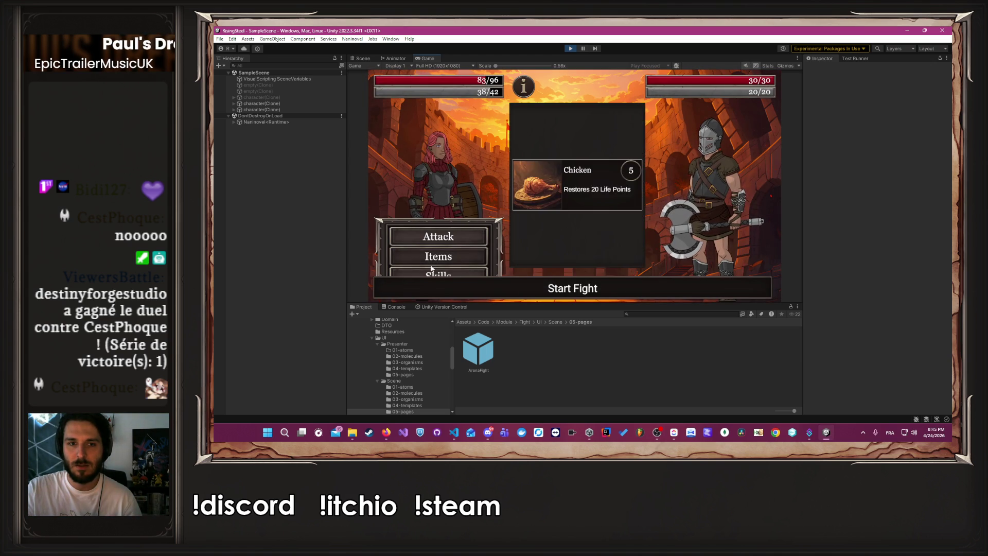
click(438, 273)
click(581, 189)
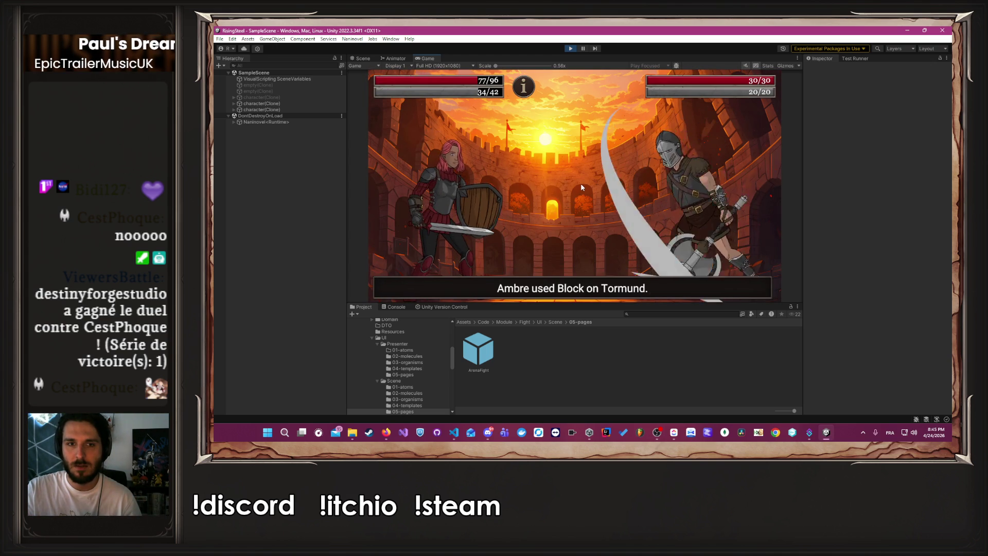
click(467, 249)
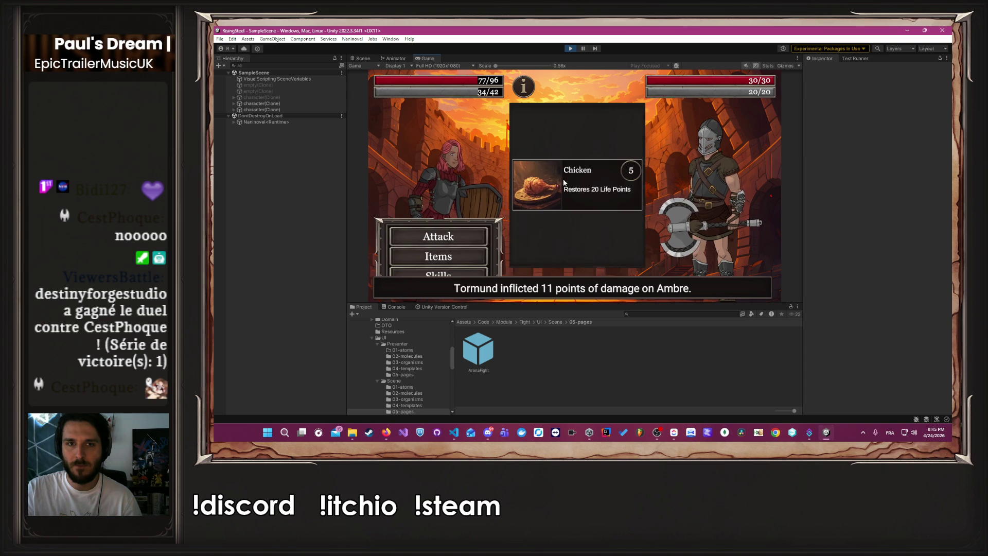
click(563, 180)
click(468, 227)
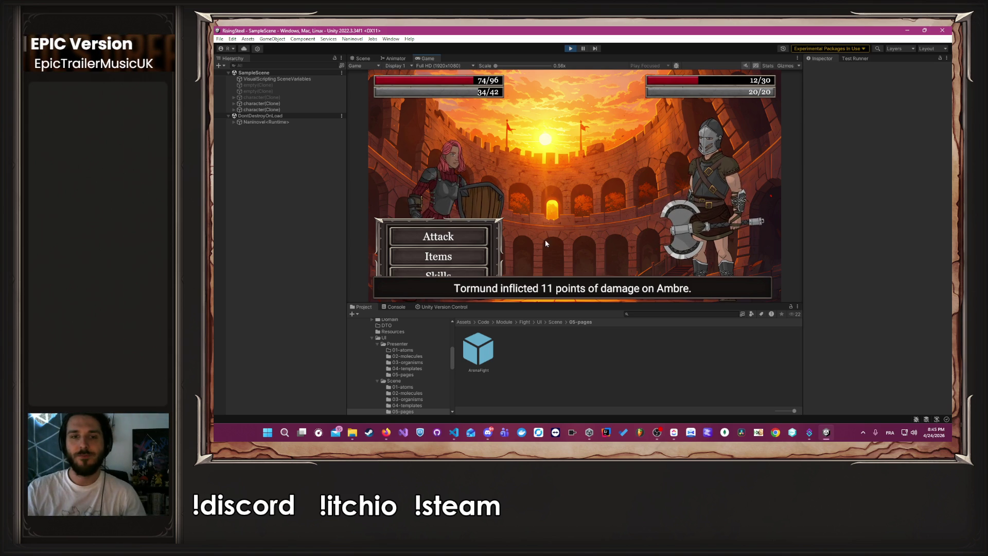
click(477, 273)
click(540, 209)
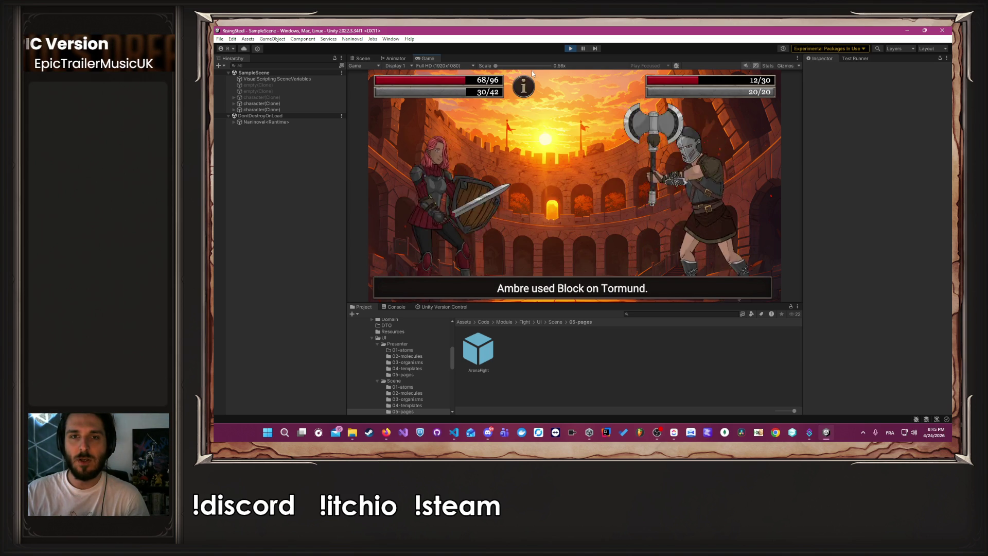
mouse_move(521, 87)
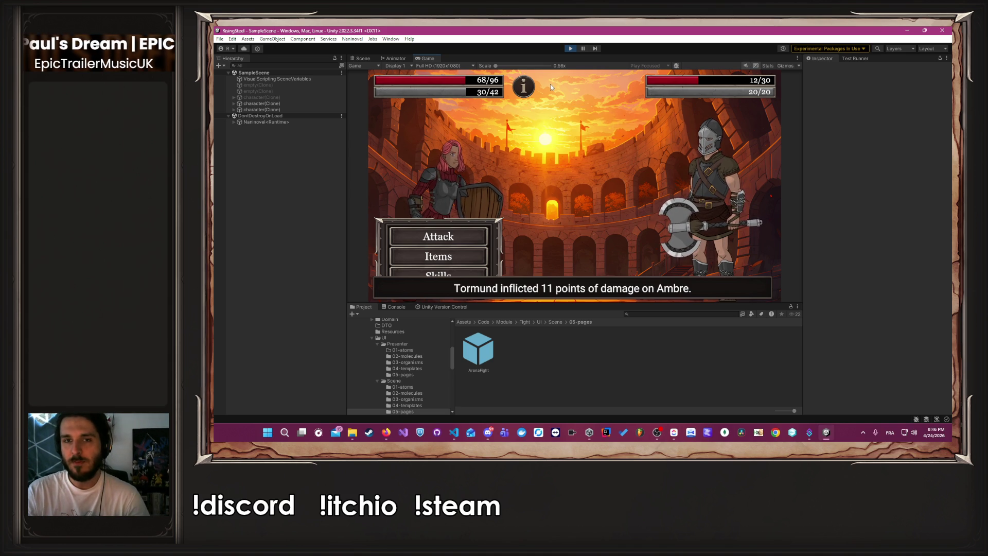
click(445, 238)
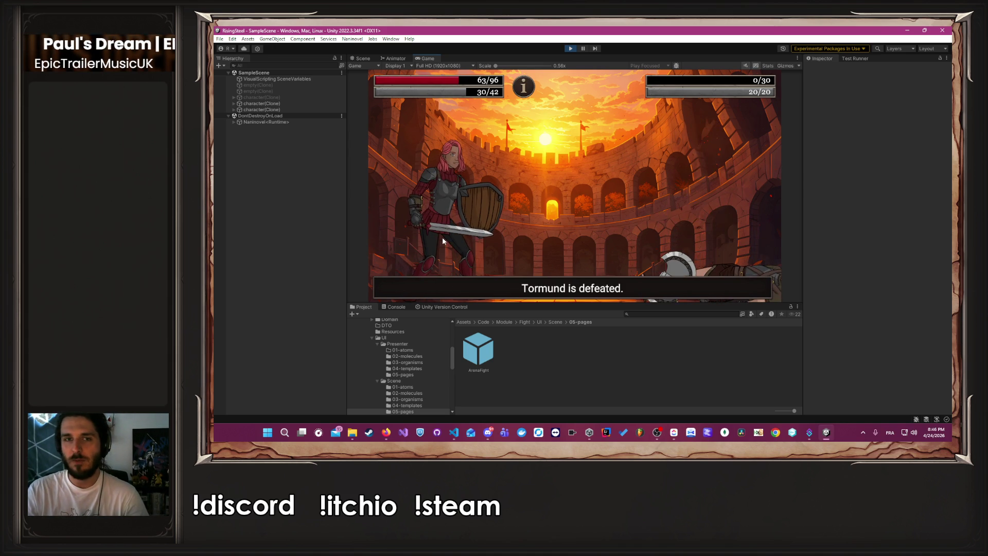
key(ctrl+p)
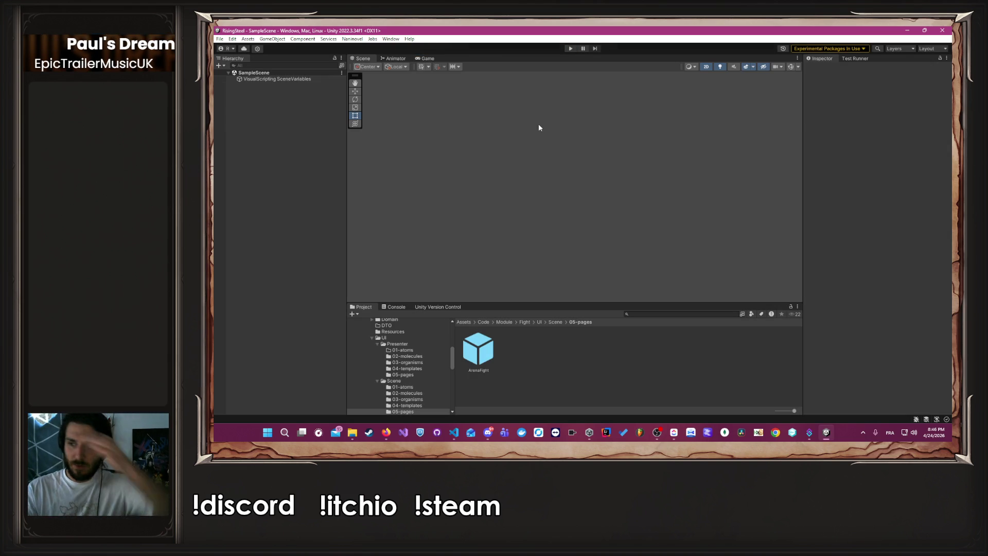
Check the character Animator's parameters, return to the Scene view, and bring VS Code forward
click(396, 59)
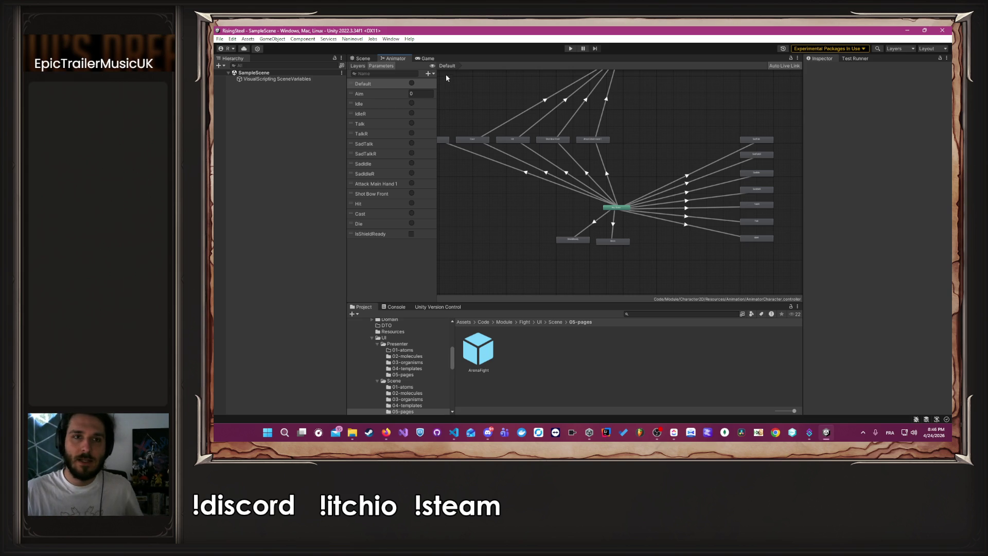
click(360, 58)
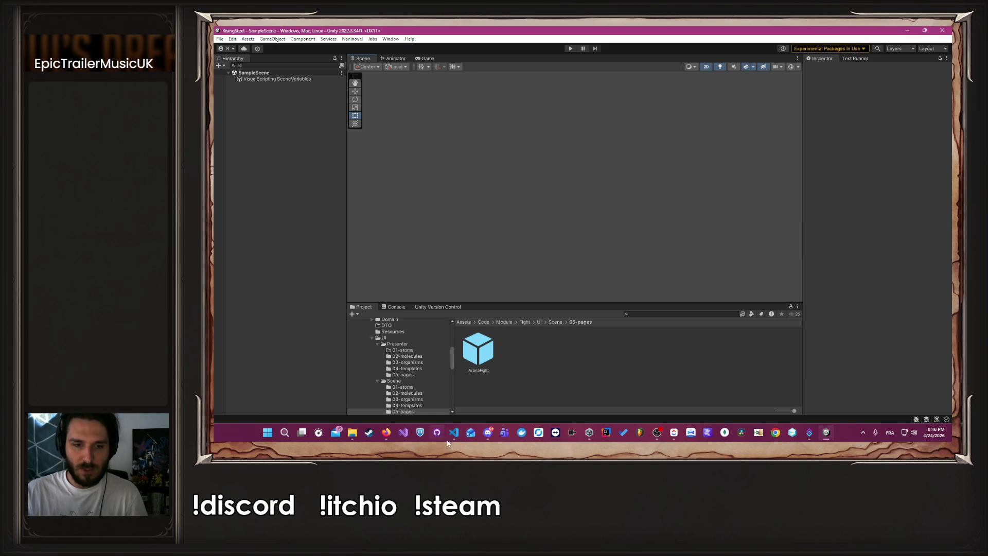
click(453, 433)
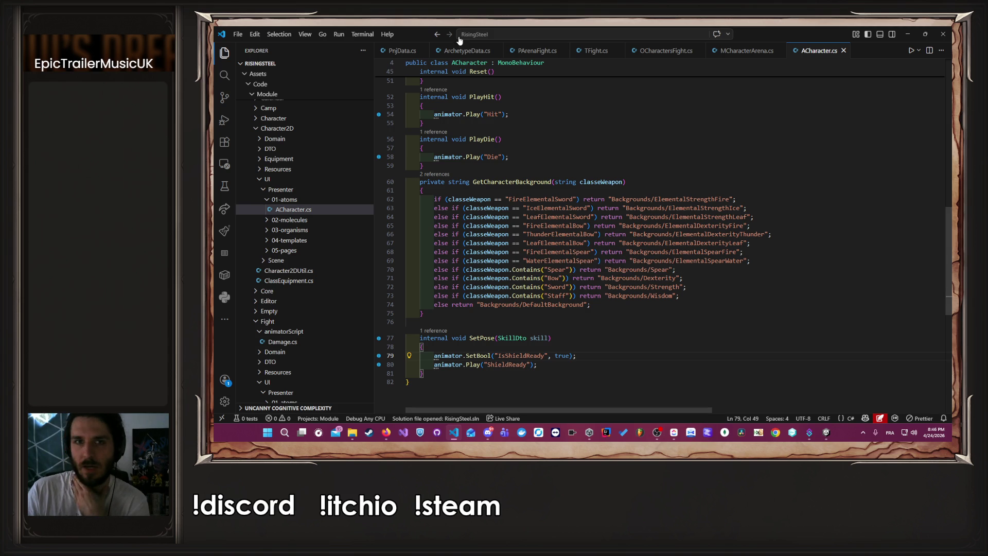
Switch to PnjData.cs and place the caret on the PnjData() constructor at line 11
key(ctrl+Tab)
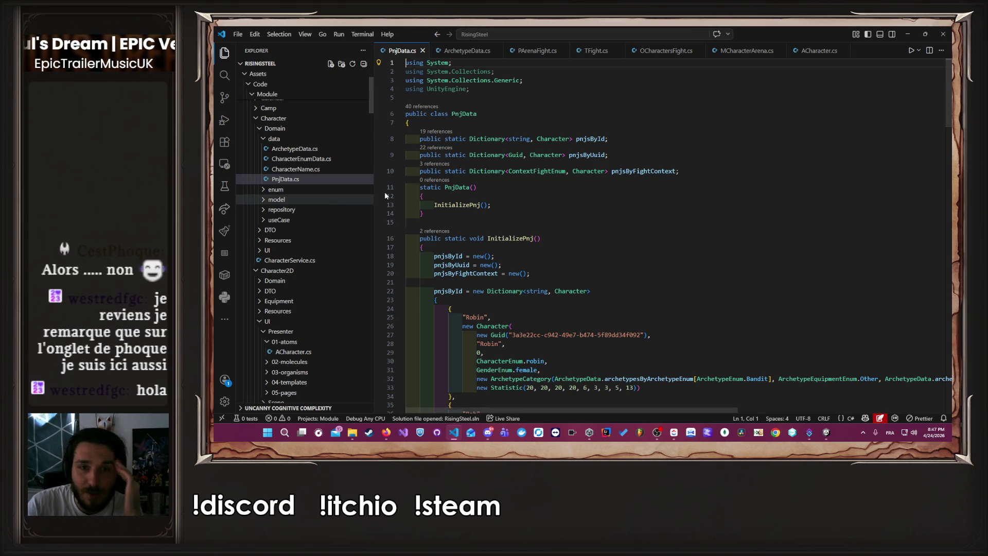
click(408, 187)
click(561, 187)
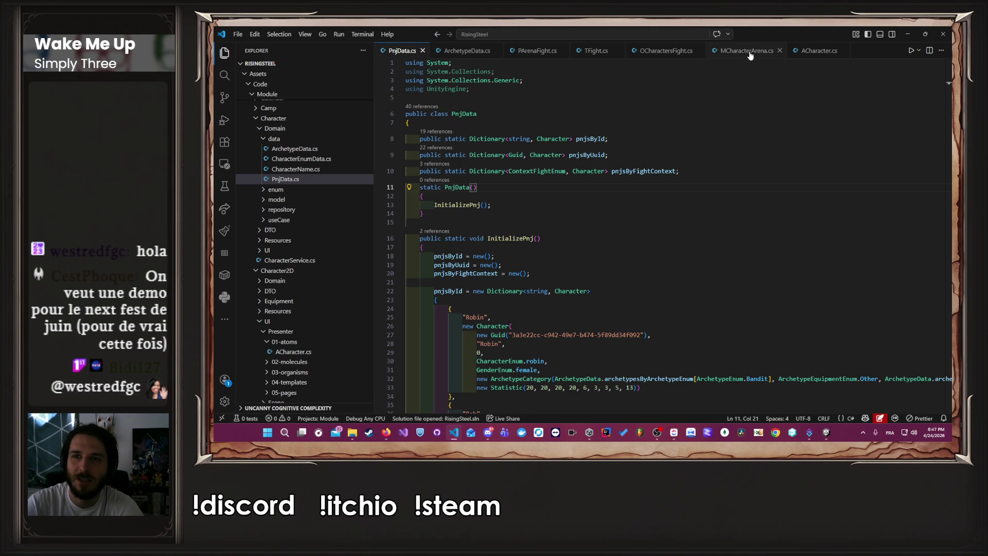
Review SetPose in ACharacter.cs and MCharacterArena.cs, then jump back to its caller in OCharactersFight.cs
click(810, 52)
scroll(657, 260, up, 8)
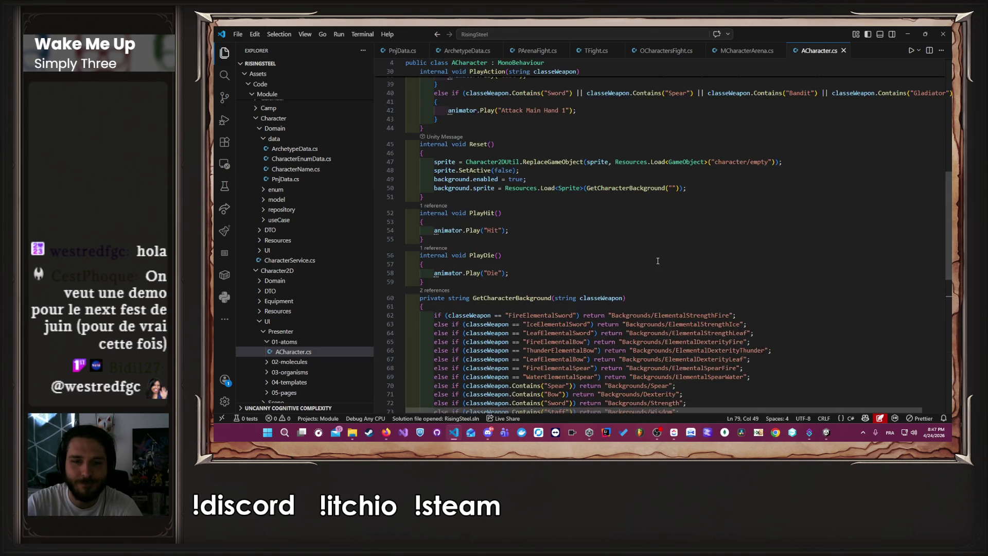
scroll(657, 261, down, 8)
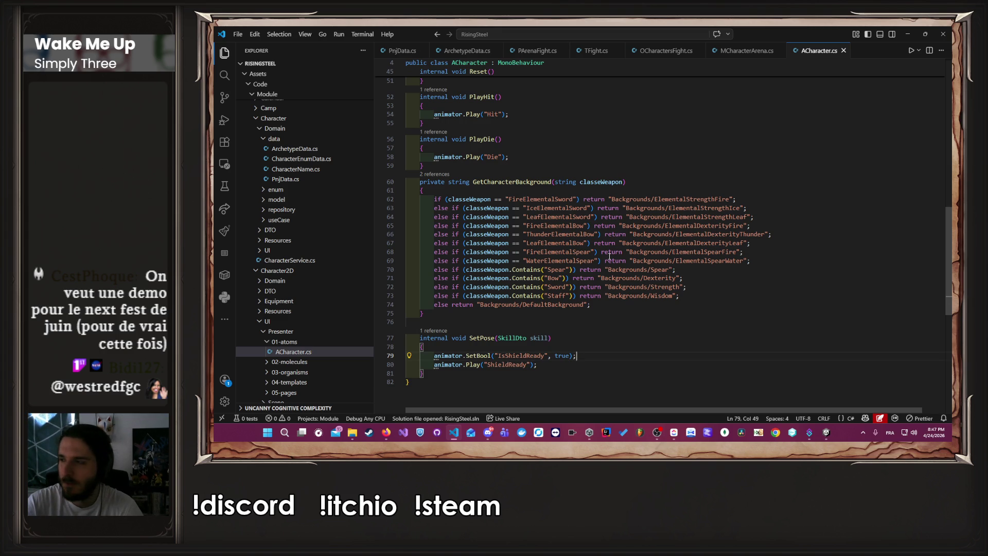
scroll(614, 241, up, 6)
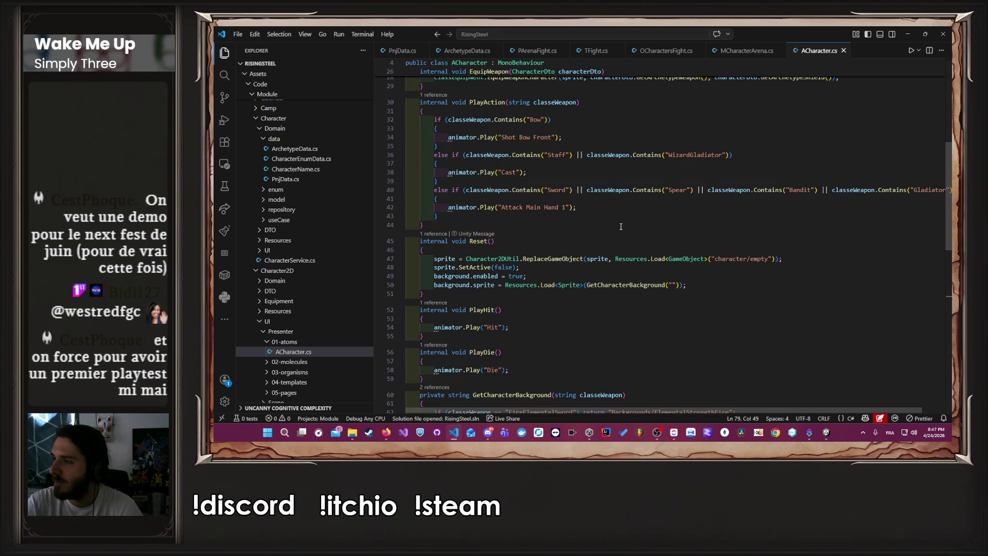
scroll(621, 227, up, 2)
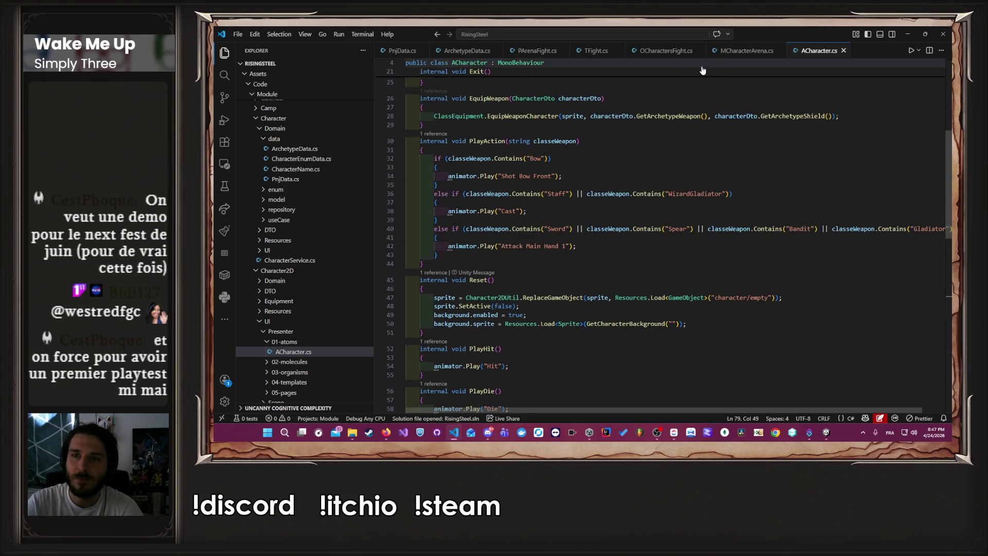
click(731, 51)
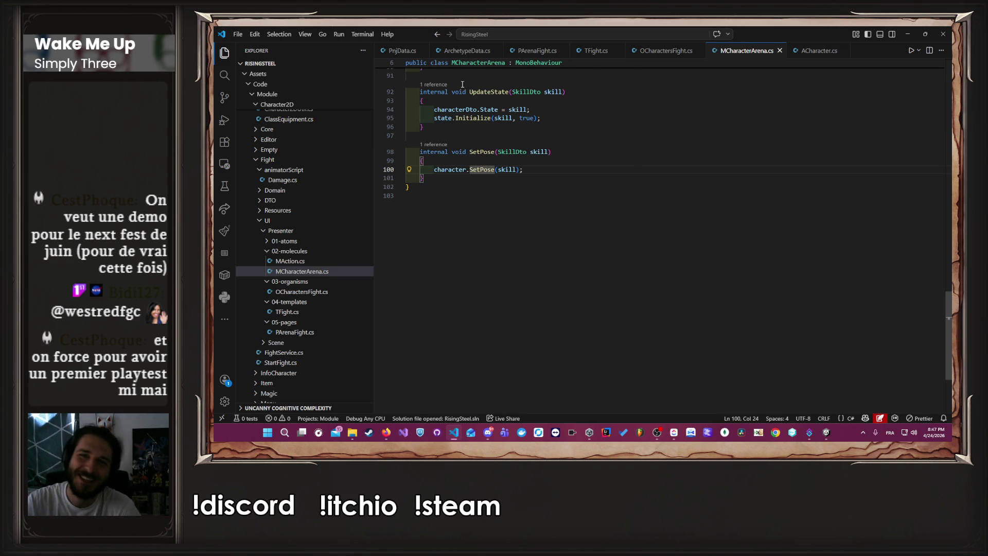
key(alt+Left)
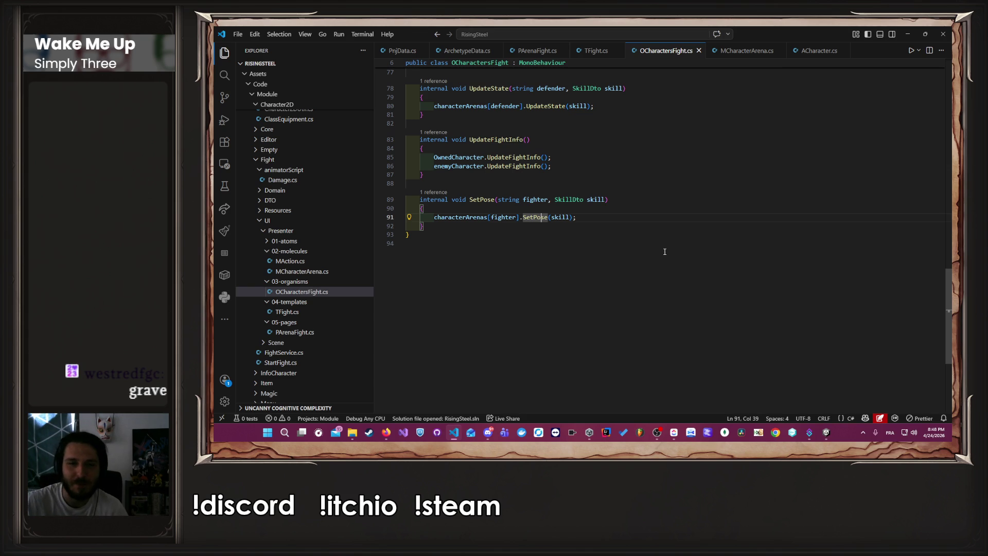
click(657, 246)
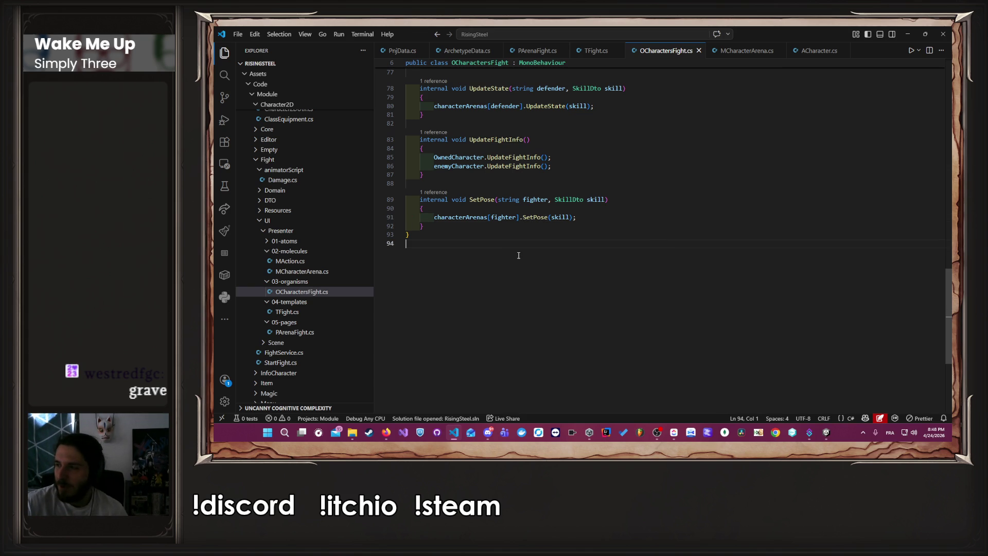
Revisit MCharacterArena.cs and scroll back through ACharacter.cs
click(745, 51)
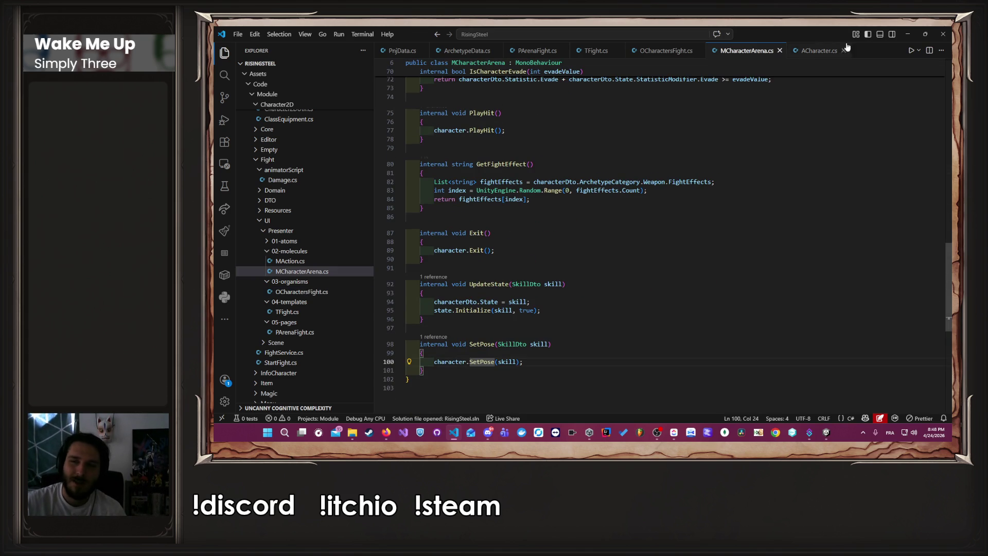
click(820, 50)
scroll(719, 116, down, 5)
scroll(719, 116, up, 10)
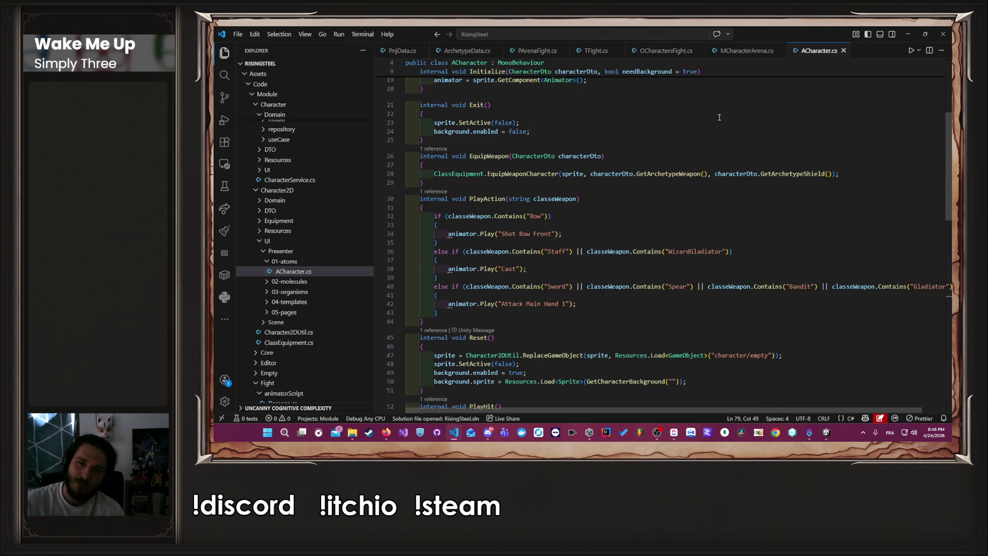
scroll(719, 117, up, 2)
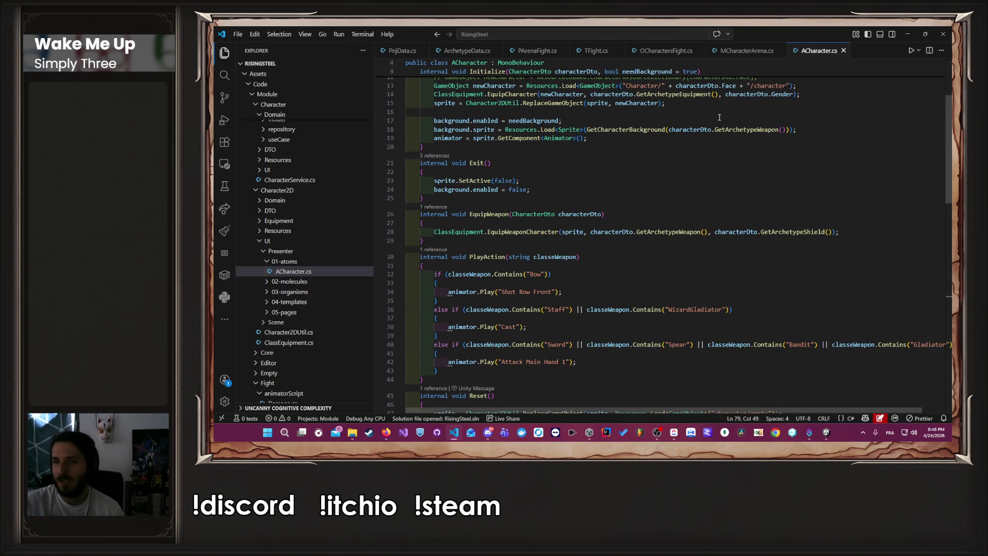
scroll(719, 116, up, 4)
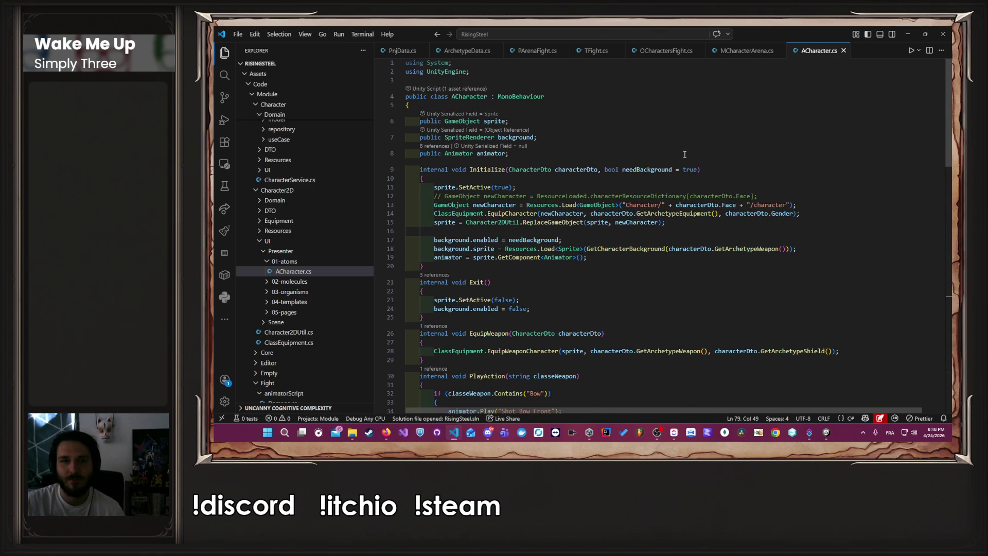
Scroll MCharacterArena.cs, then pass through OCharactersFight.cs to the TFight.cs script
click(746, 51)
scroll(681, 147, up, 10)
scroll(682, 147, up, 3)
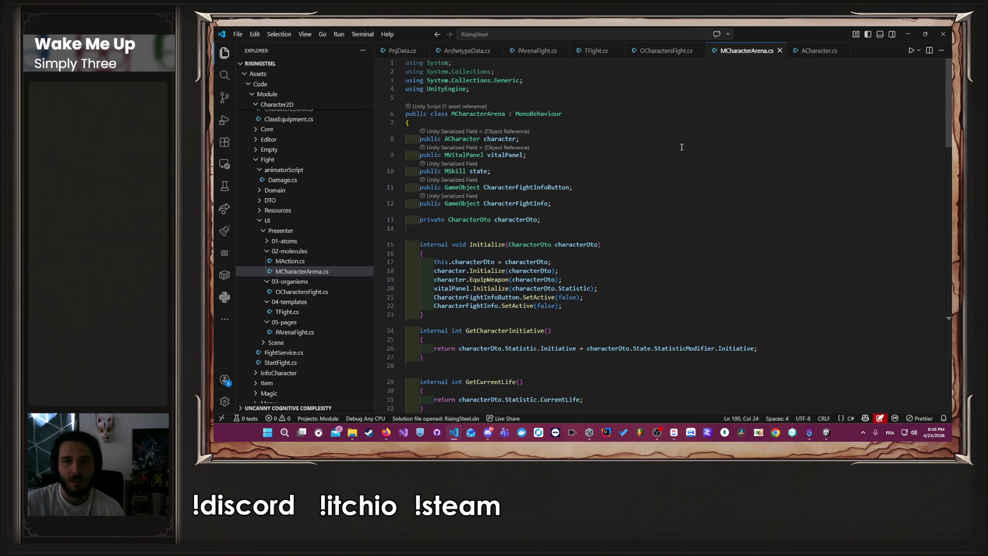
click(665, 50)
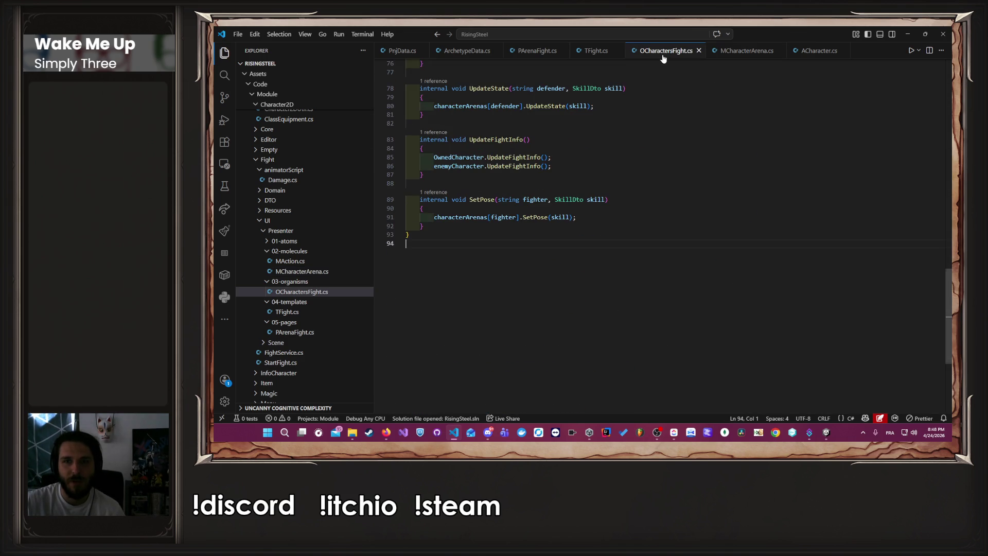
click(589, 50)
scroll(643, 132, up, 20)
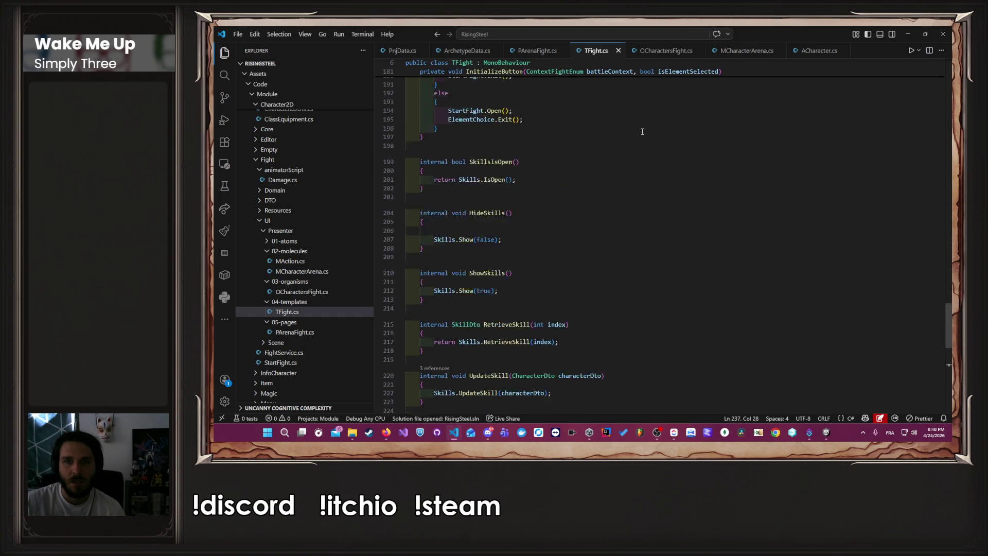
Scroll TFight.cs, briefly check the streaming software, and return to the code
scroll(643, 132, up, 10)
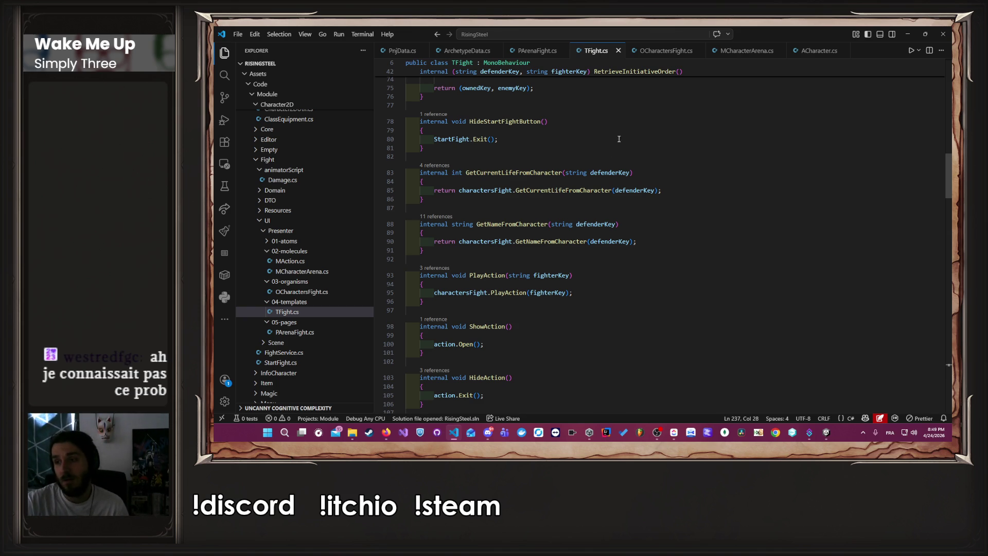
scroll(619, 139, up, 15)
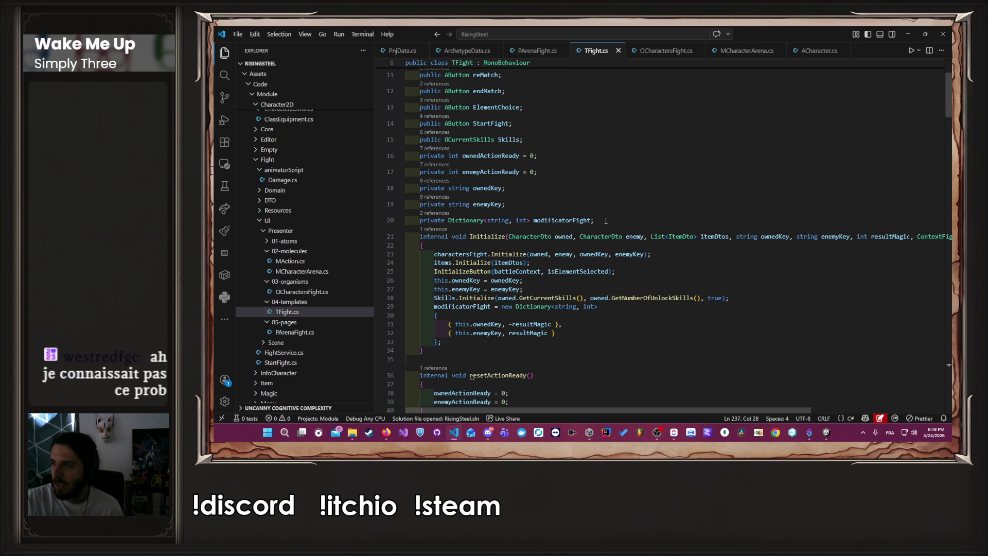
click(656, 432)
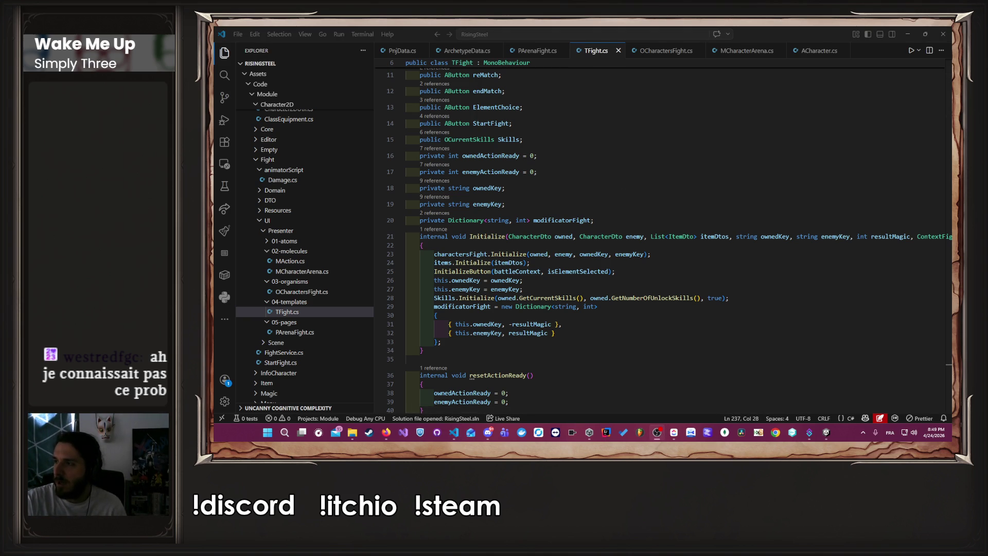
click(665, 282)
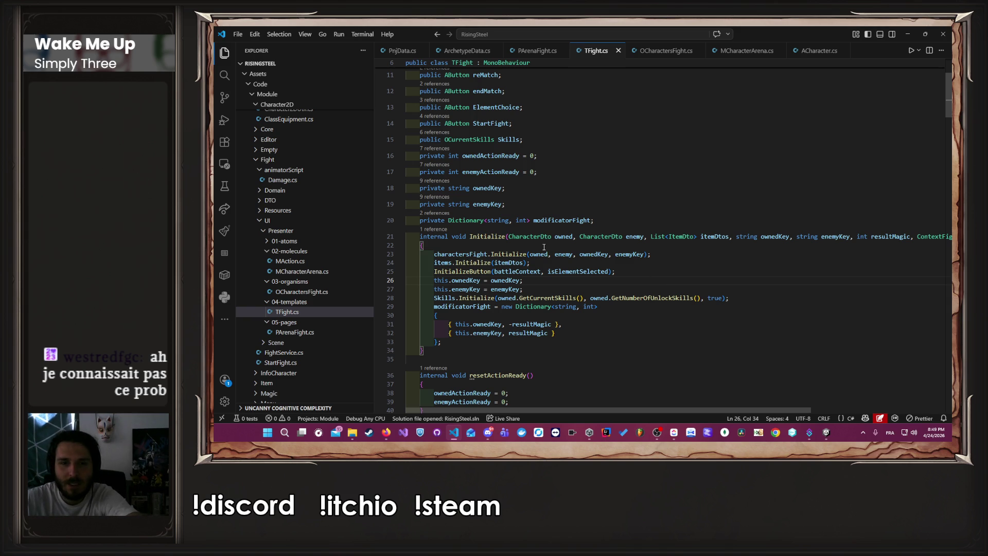
Finish reviewing TFight.cs and go back to fight.SetPose at PArenaFight.cs line 451
scroll(565, 153, up, 4)
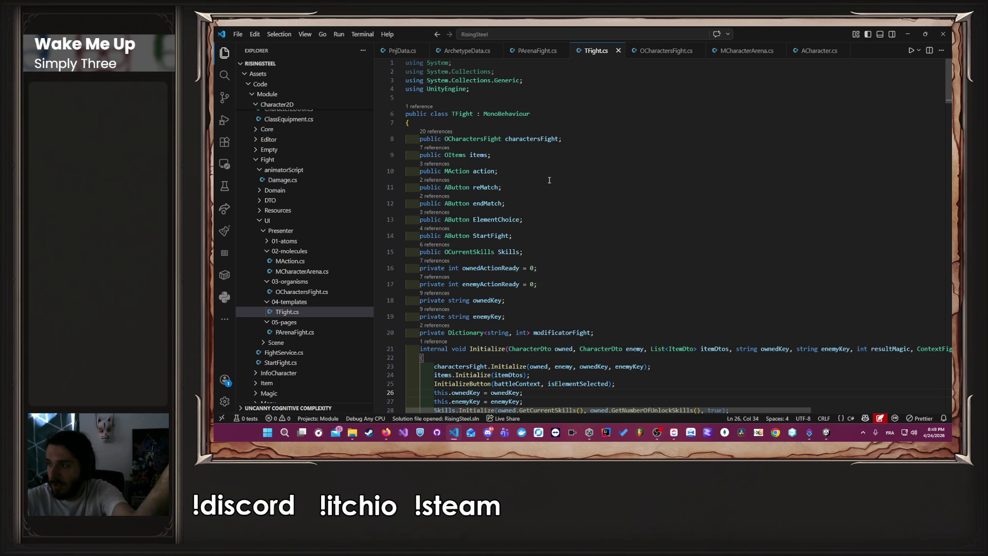
scroll(548, 183, down, 5)
scroll(549, 183, down, 6)
scroll(553, 189, up, 7)
key(alt+Left)
key(alt+Left)
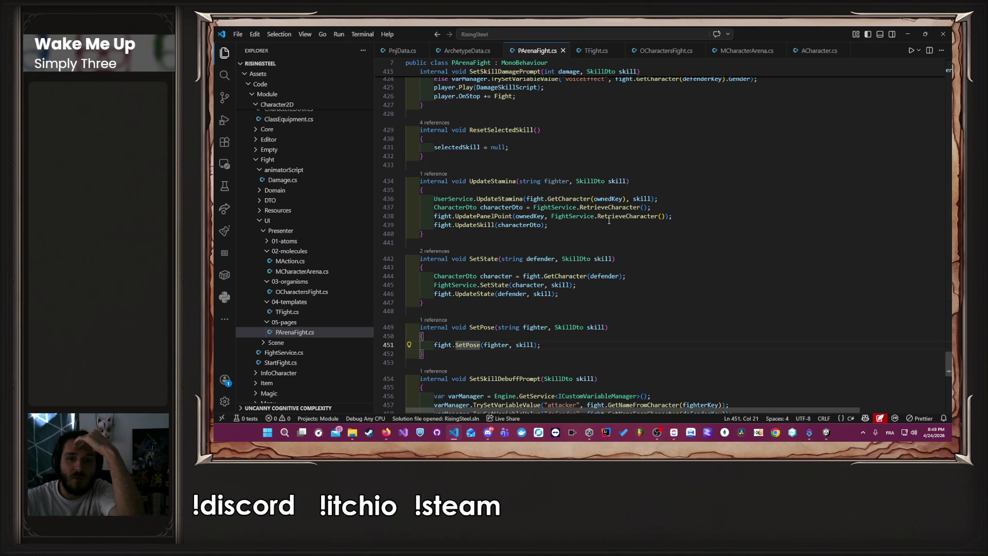
Scroll up through PArenaFight.cs to review its code
scroll(612, 235, up, 4)
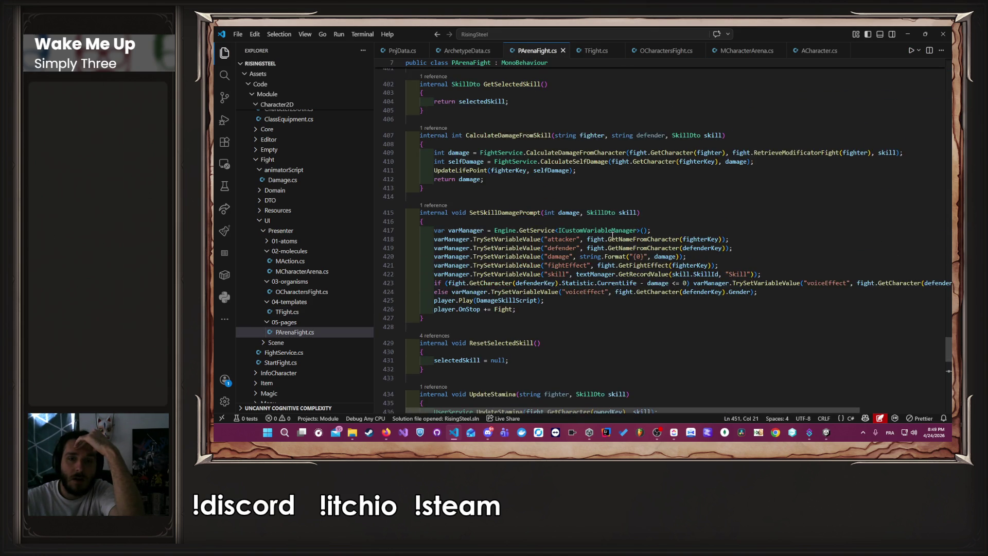
scroll(612, 236, up, 12)
scroll(612, 235, down, 20)
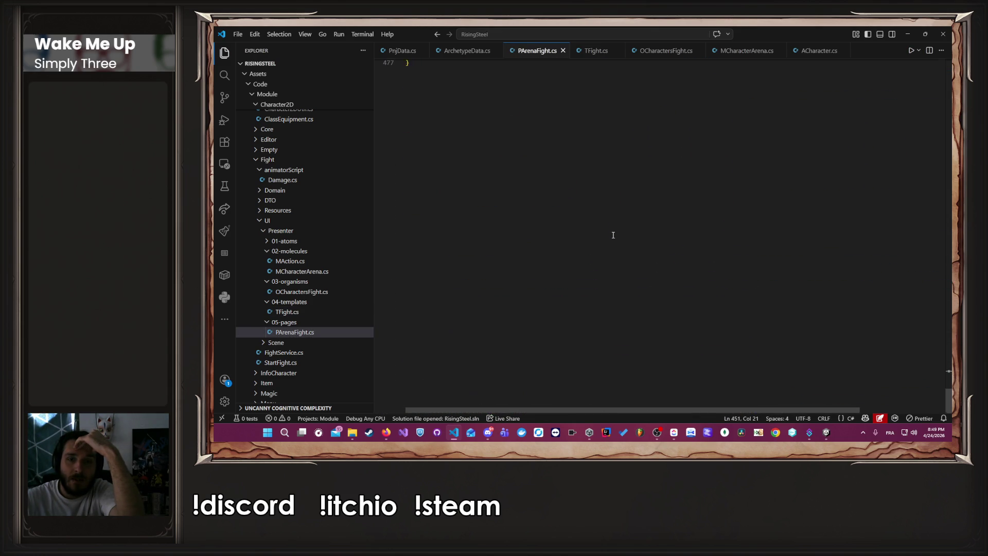
scroll(613, 236, up, 8)
scroll(614, 235, up, 20)
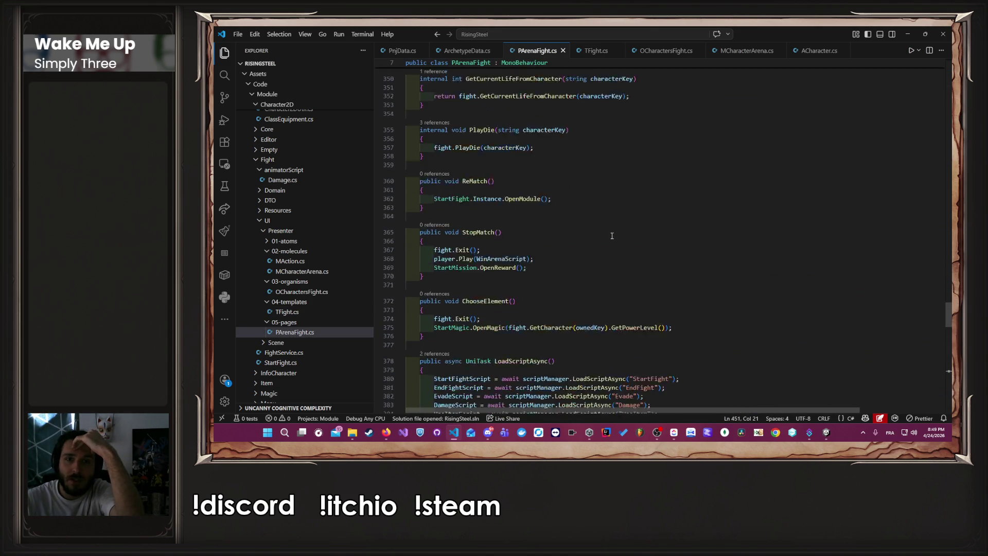
scroll(611, 237, up, 18)
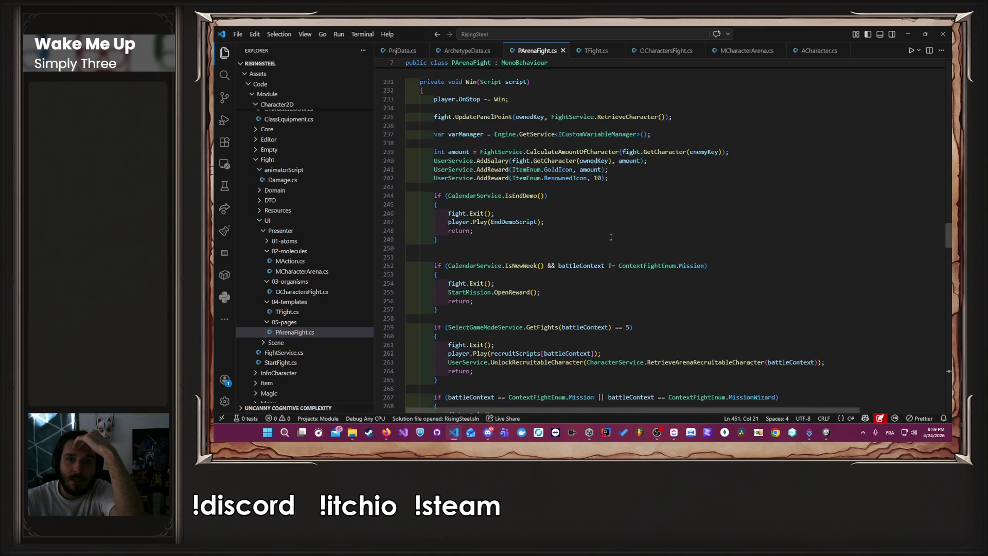
scroll(611, 236, up, 4)
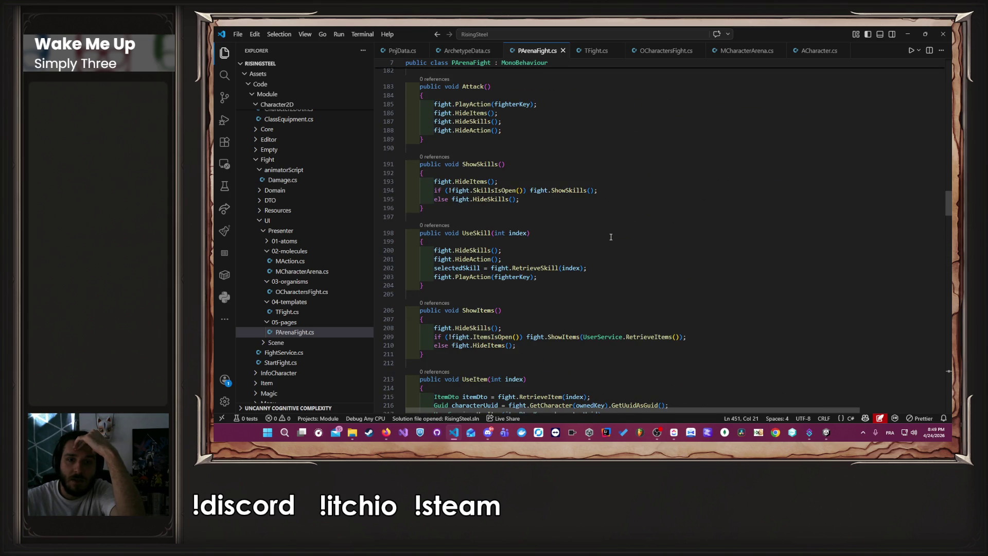
scroll(611, 236, up, 3)
scroll(611, 237, up, 11)
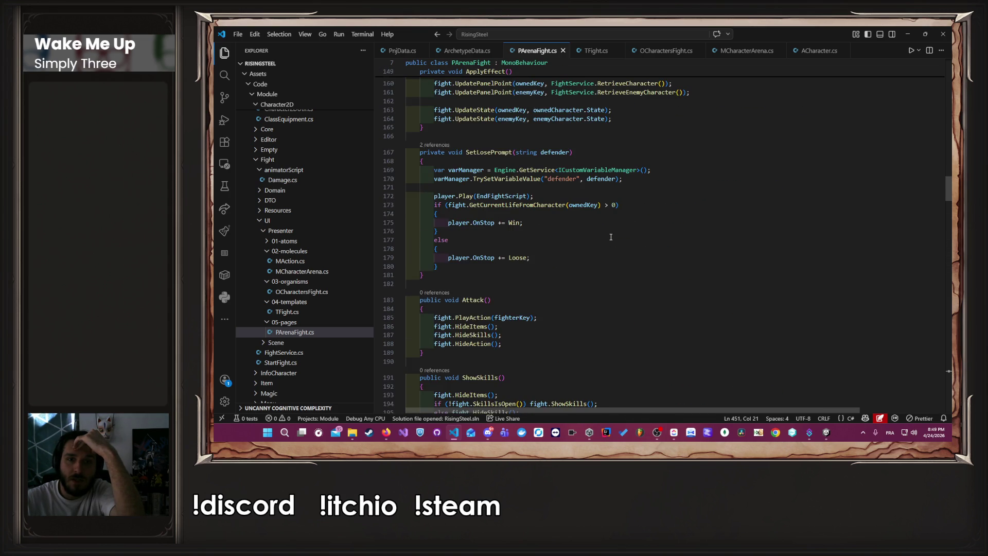
scroll(610, 238, up, 20)
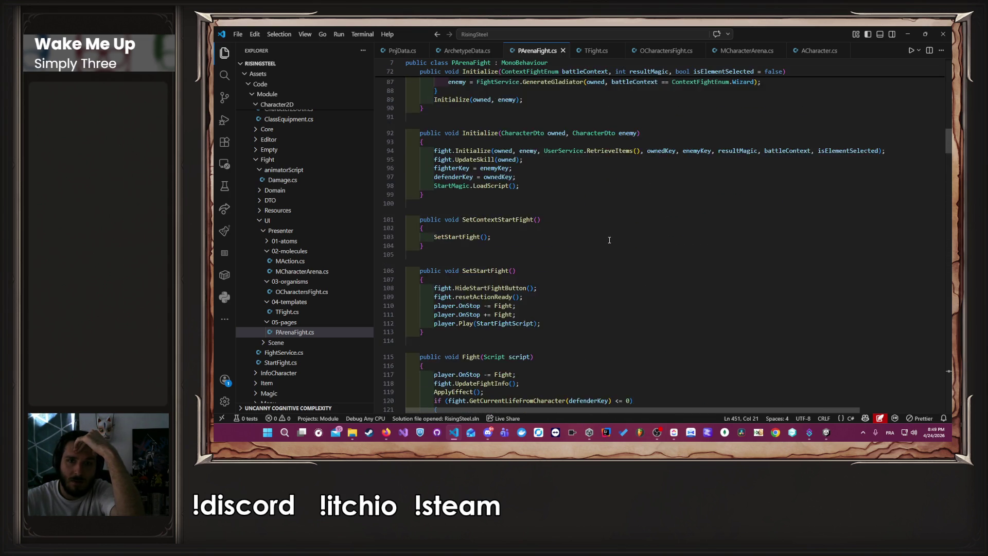
Look through TFight.cs, OCharactersFight.cs and MCharacterArena.cs in turn
click(605, 53)
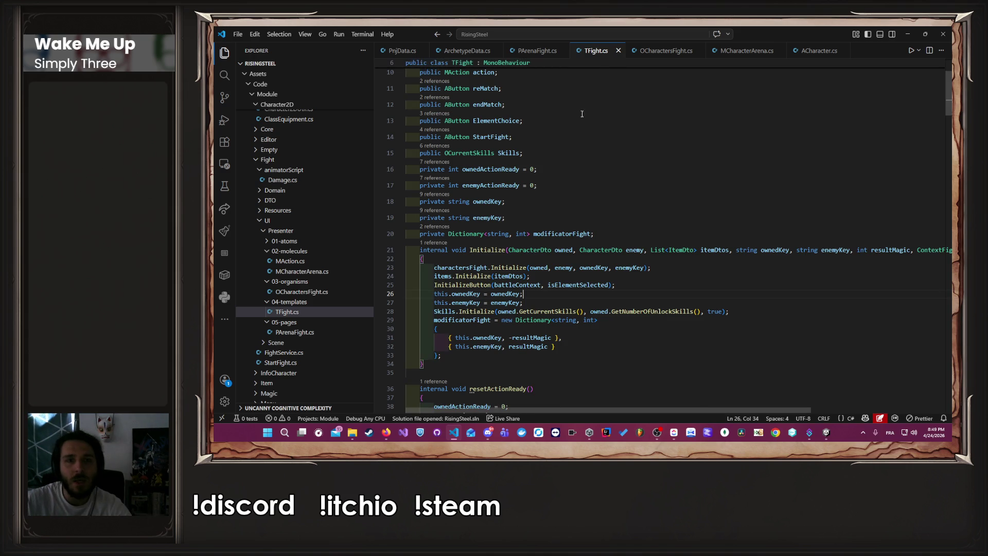
click(660, 53)
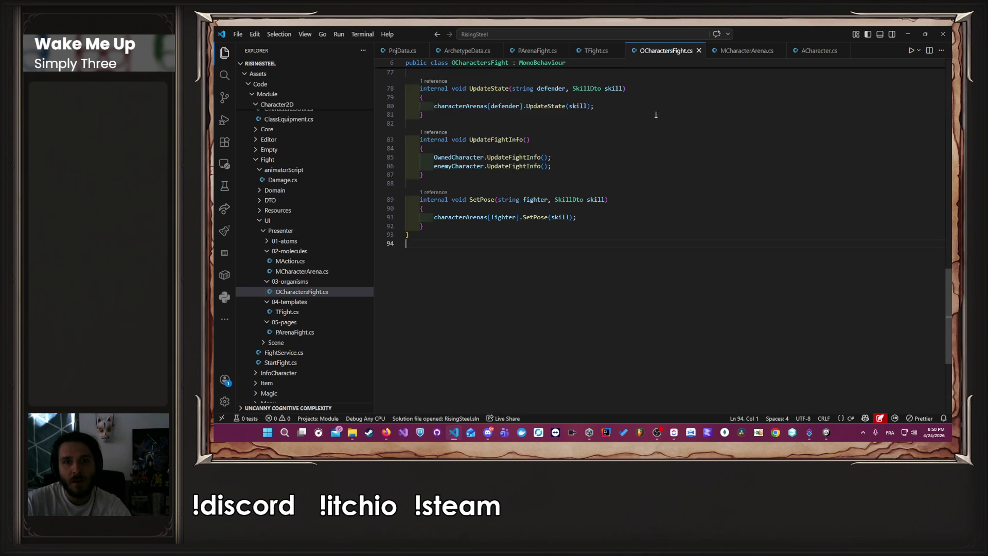
scroll(662, 142, up, 20)
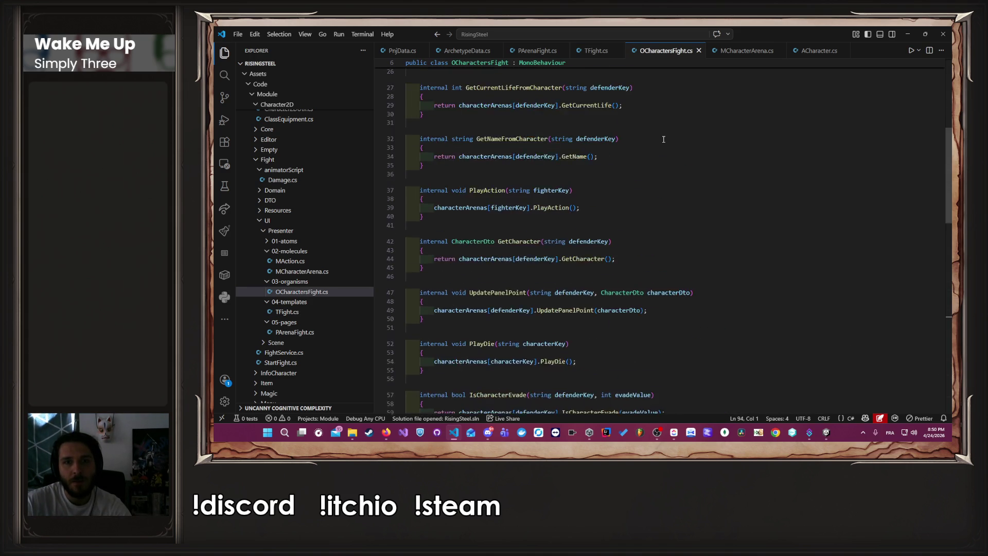
click(752, 52)
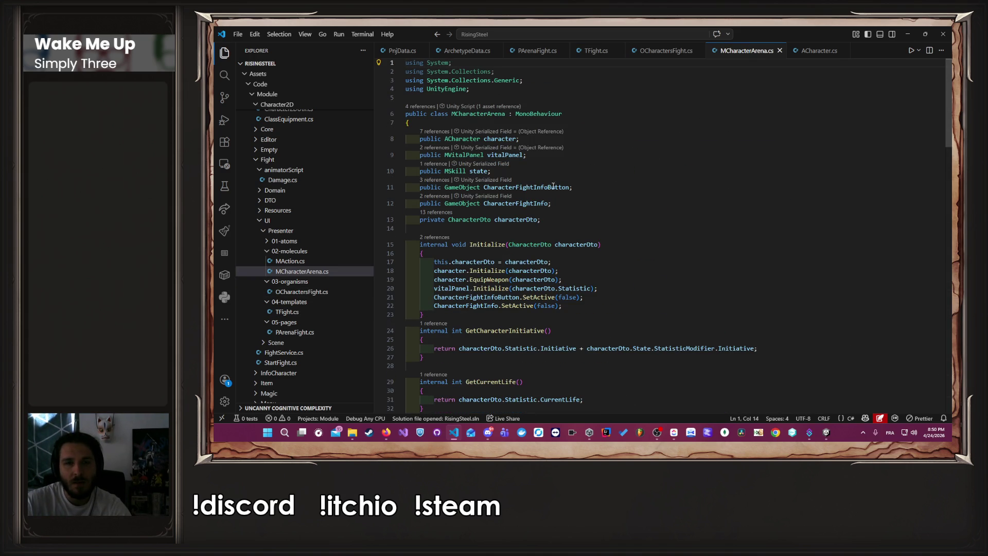
click(553, 187)
double_click(539, 204)
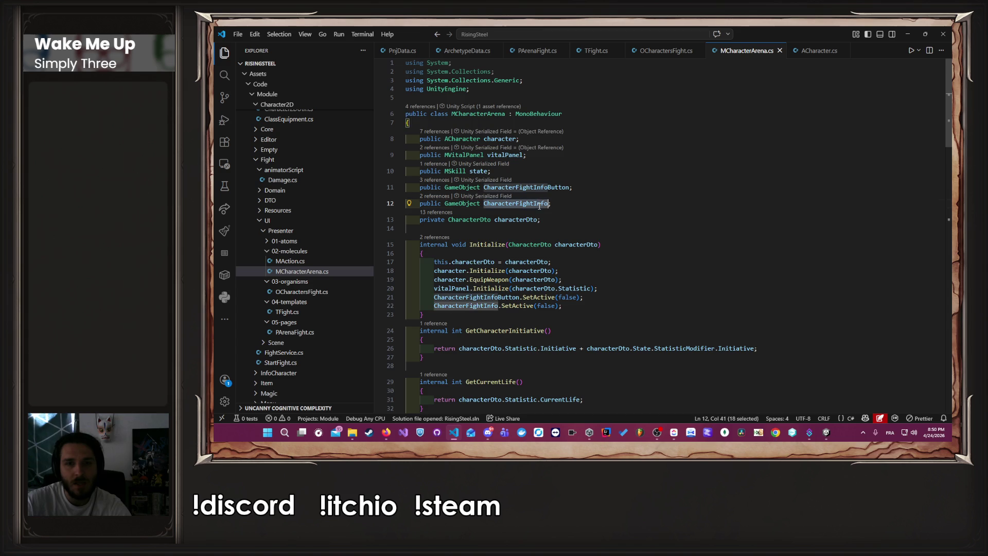
scroll(612, 238, down, 10)
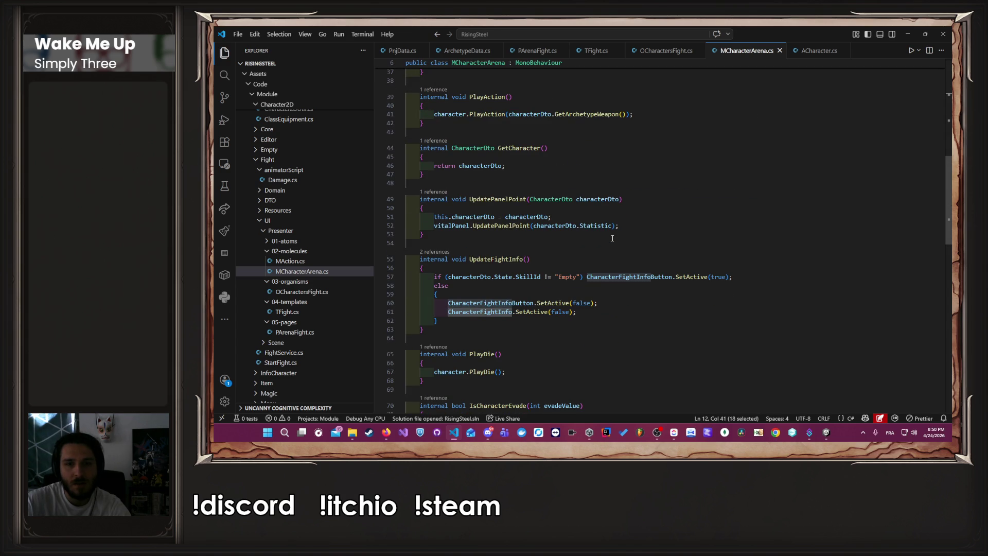
click(661, 295)
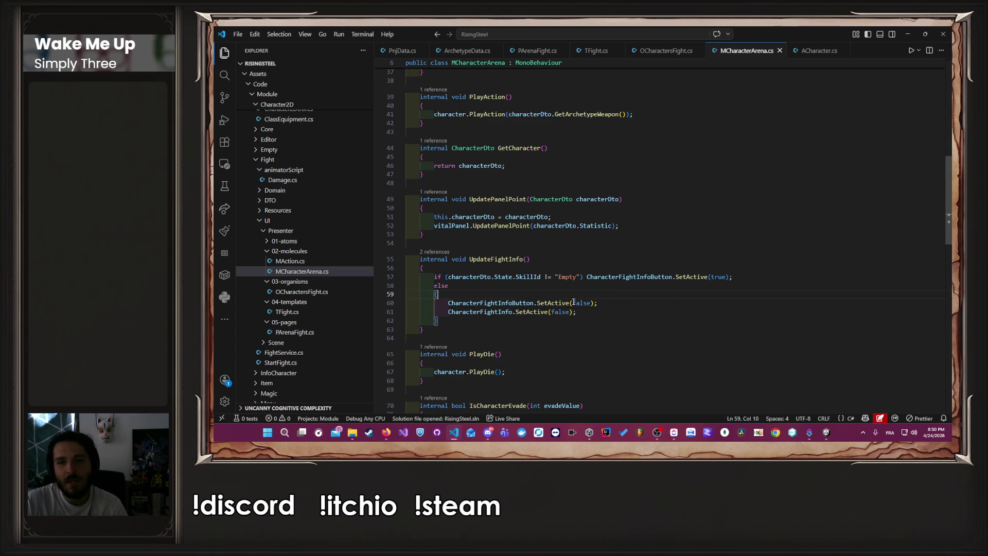
click(650, 286)
scroll(617, 288, down, 5)
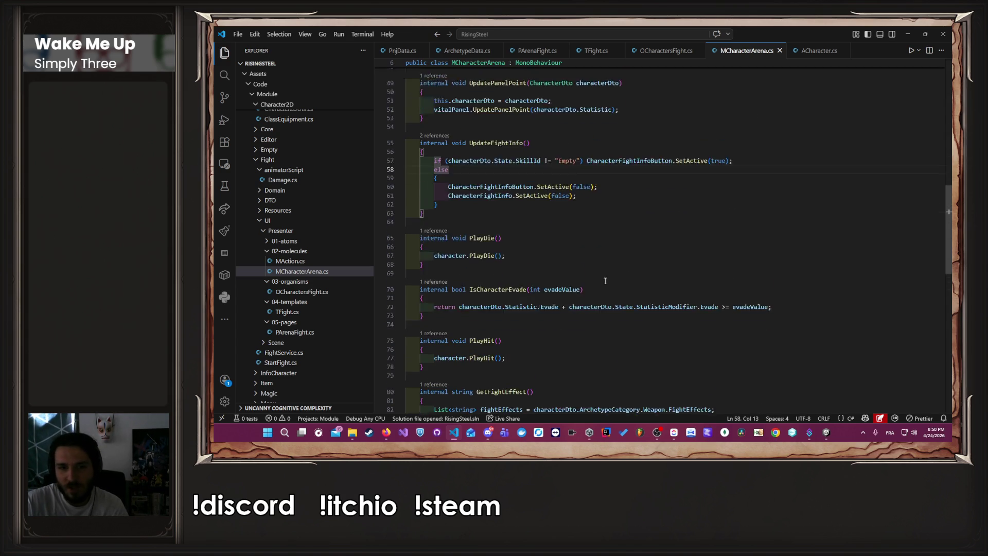
scroll(604, 286, down, 6)
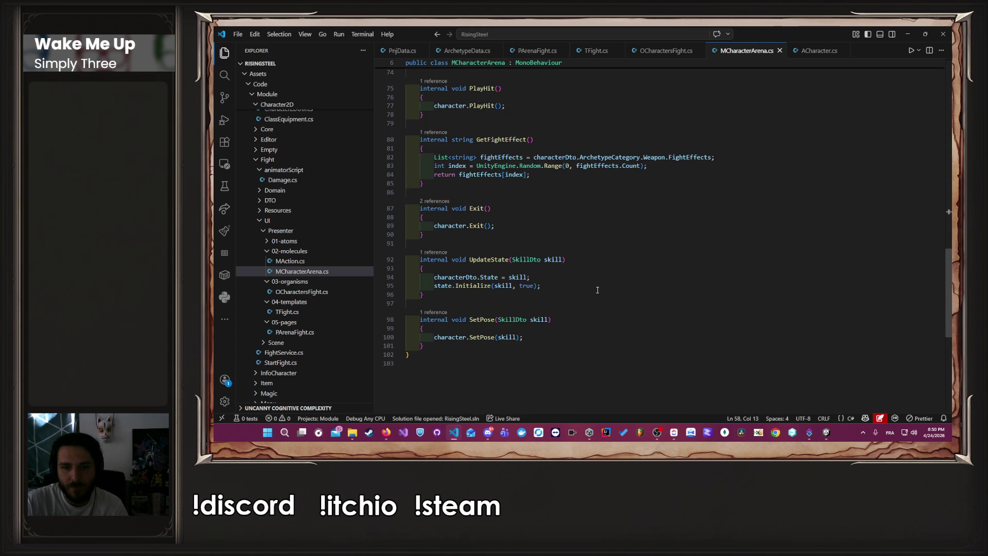
scroll(564, 282, up, 8)
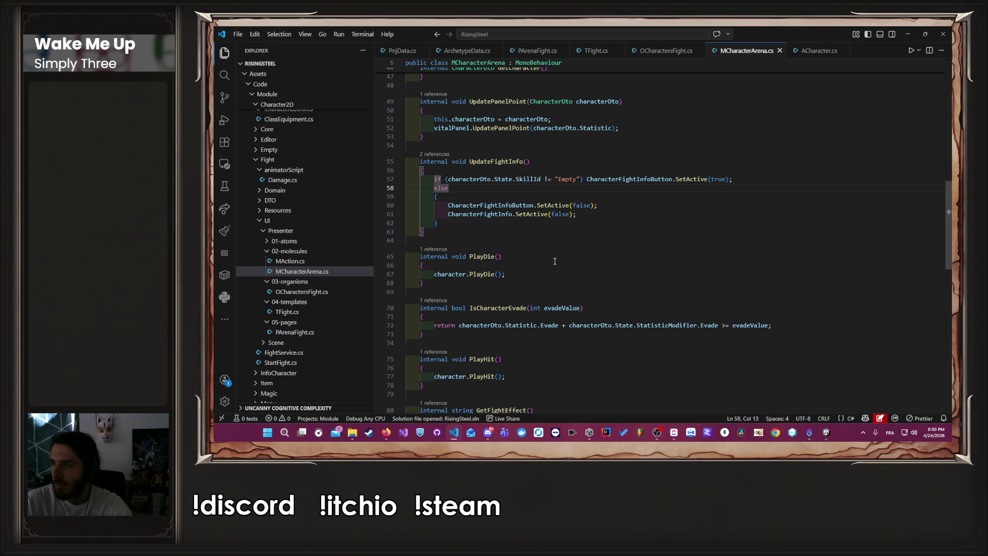
scroll(555, 261, down, 10)
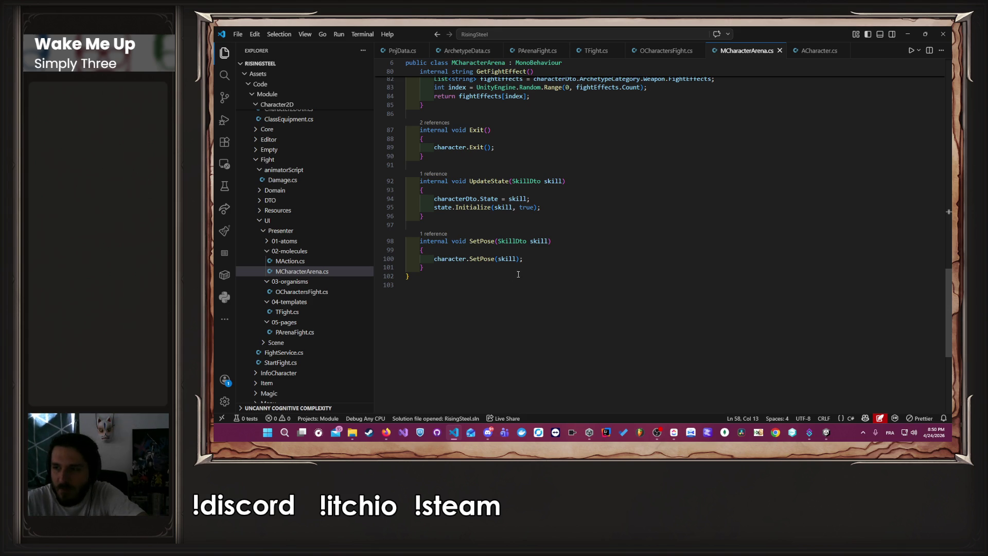
scroll(515, 272, up, 1)
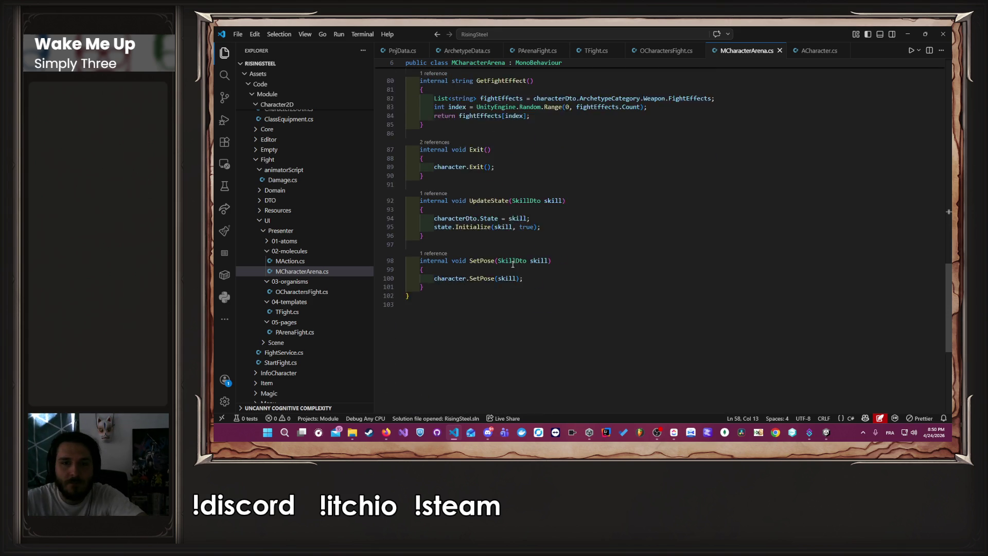
click(480, 291)
scroll(474, 309, up, 3)
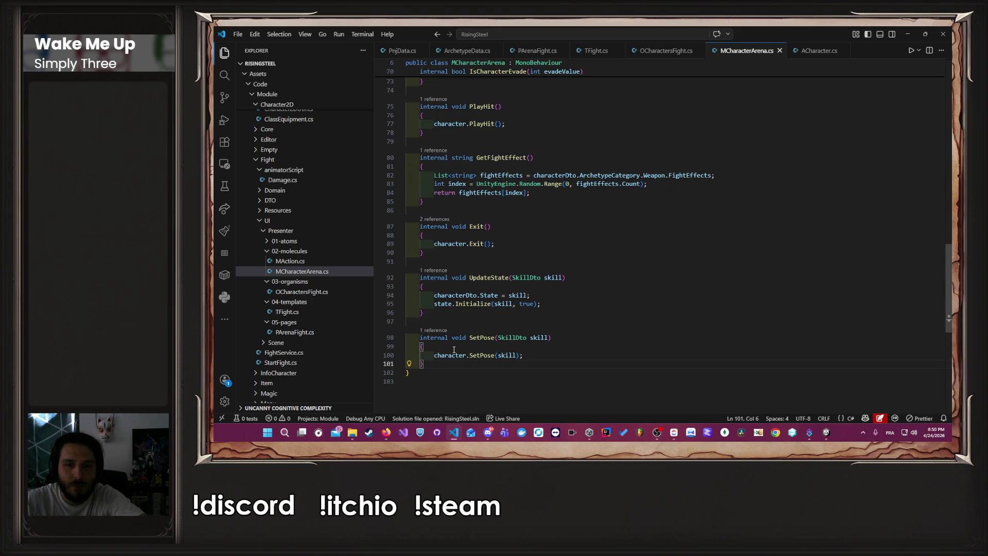
double_click(450, 355)
scroll(554, 250, up, 3)
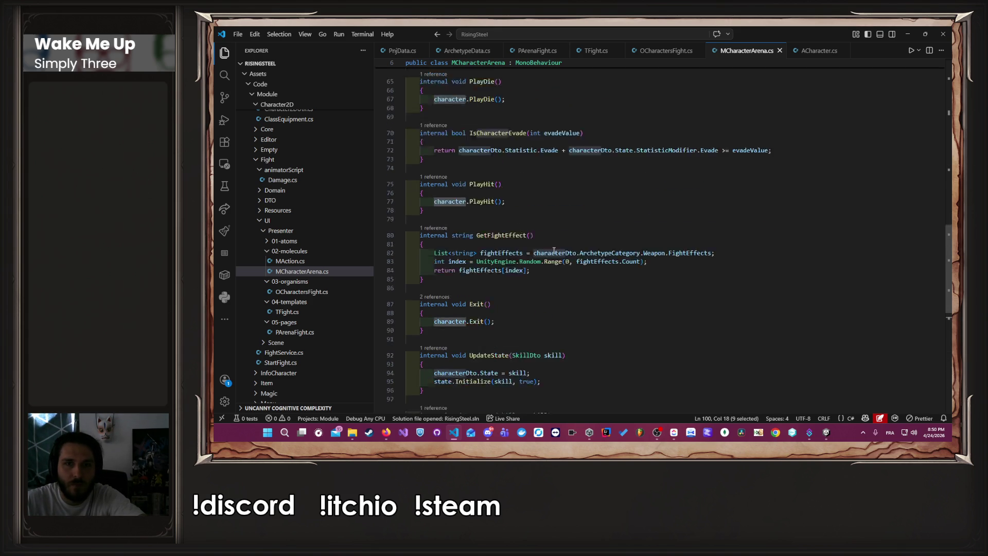
scroll(554, 250, up, 5)
Add a character.ResetPose() call in the else branch of UpdateFightInfo
click(588, 198)
key(Return)
text(character)
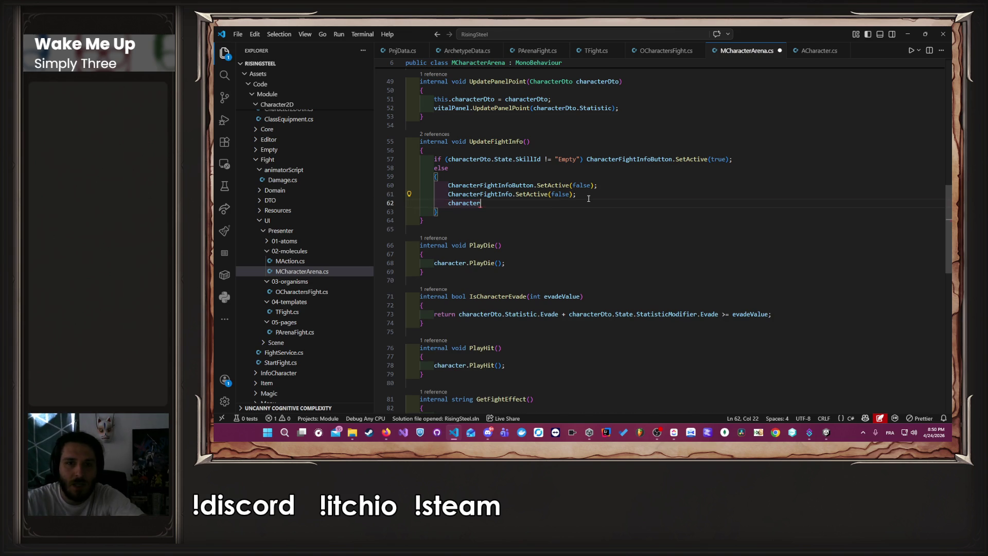
text(.rese)
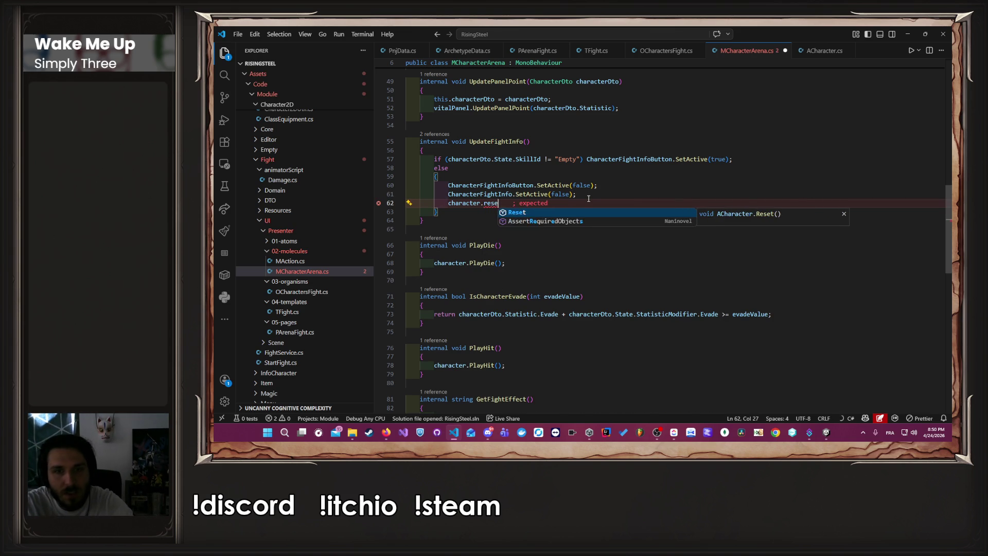
text(tPose())
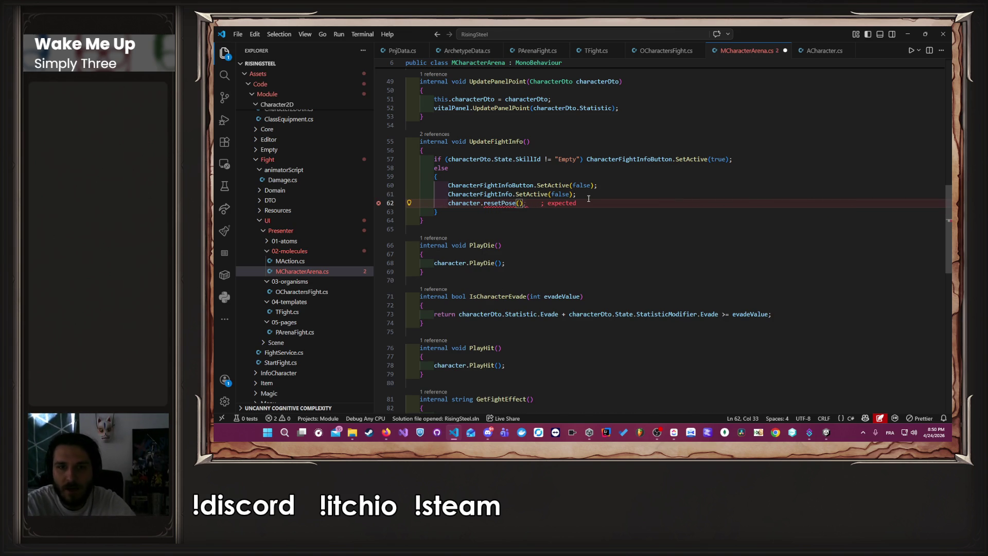
text(;)
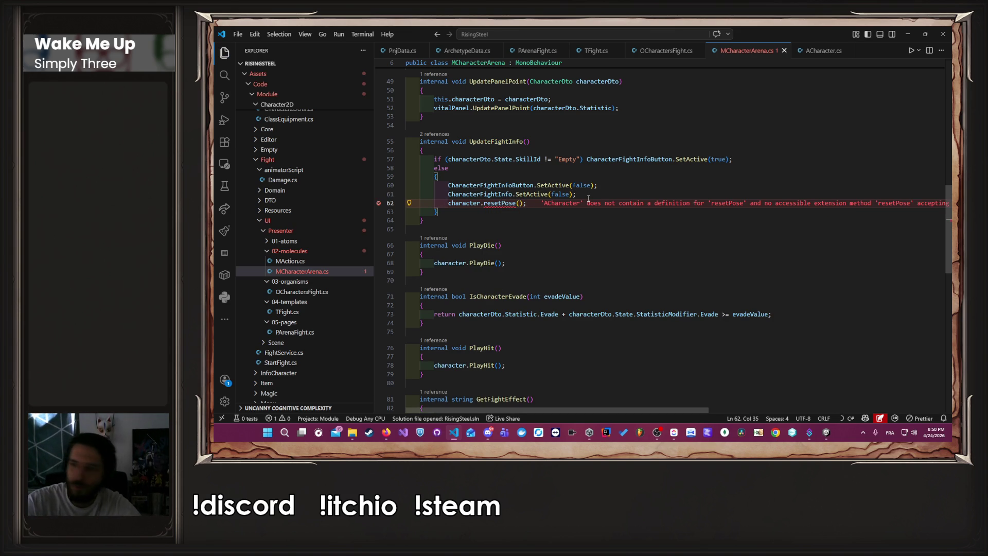
click(588, 197)
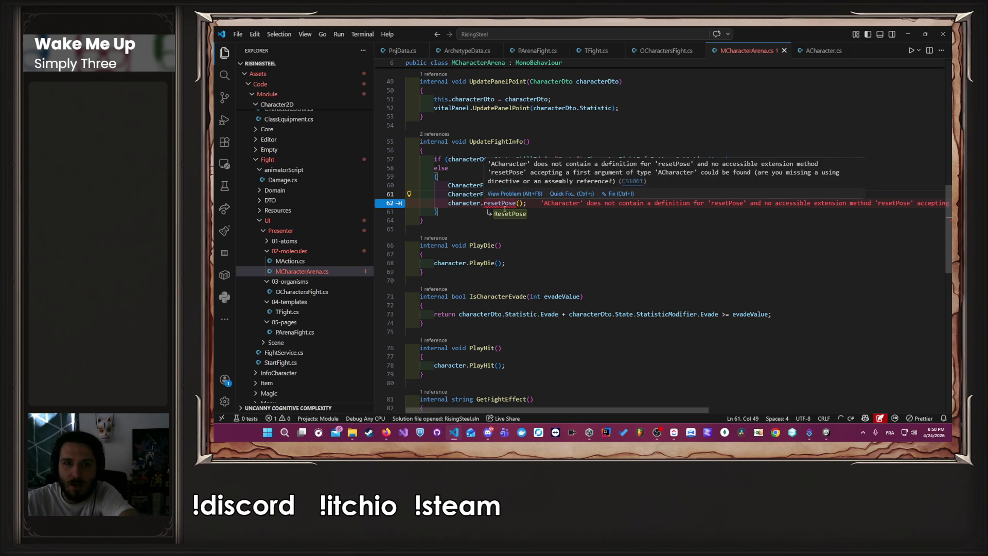
key(Tab)
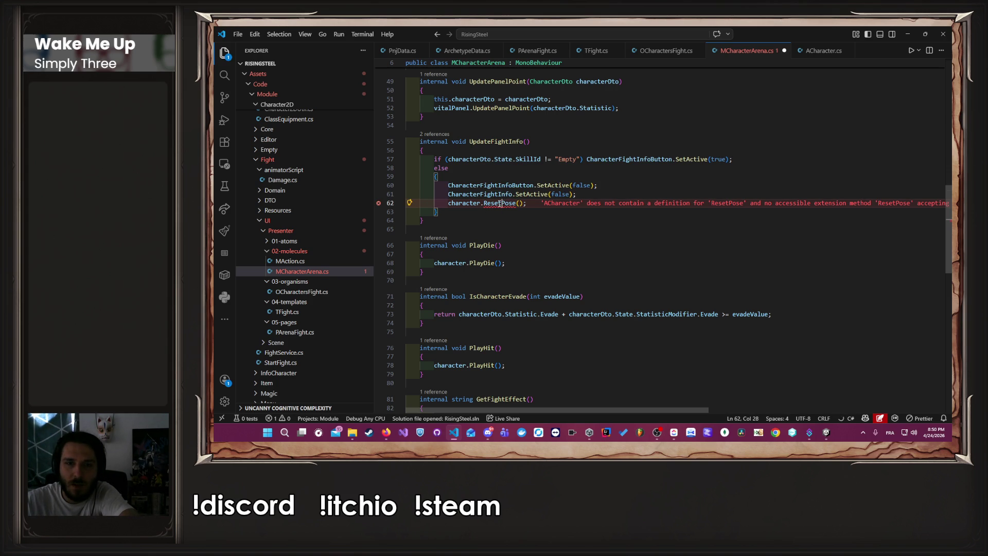
Generate the missing ResetPose method in ACharacter via Quick Fix and jump to its definition
mouse_move(500, 204)
click(581, 193)
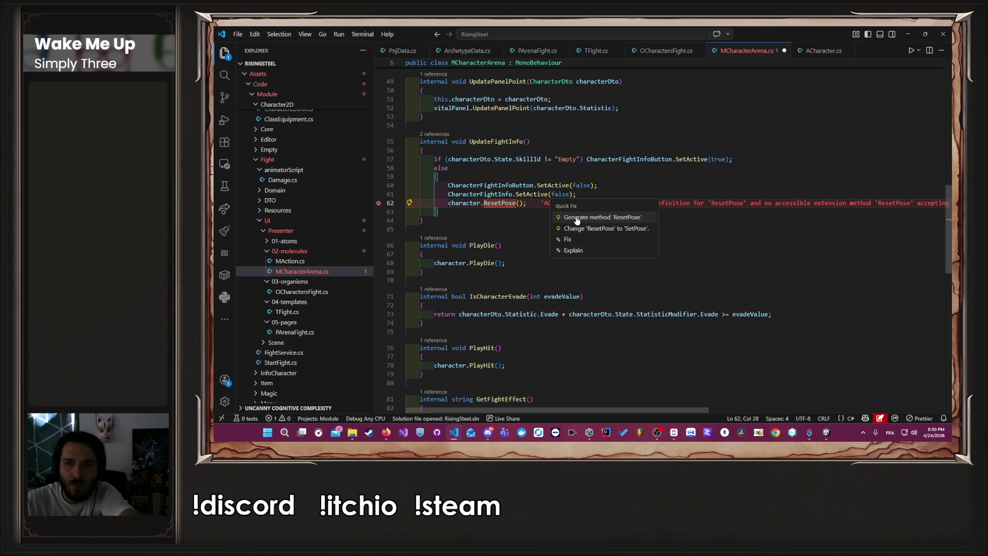
click(576, 217)
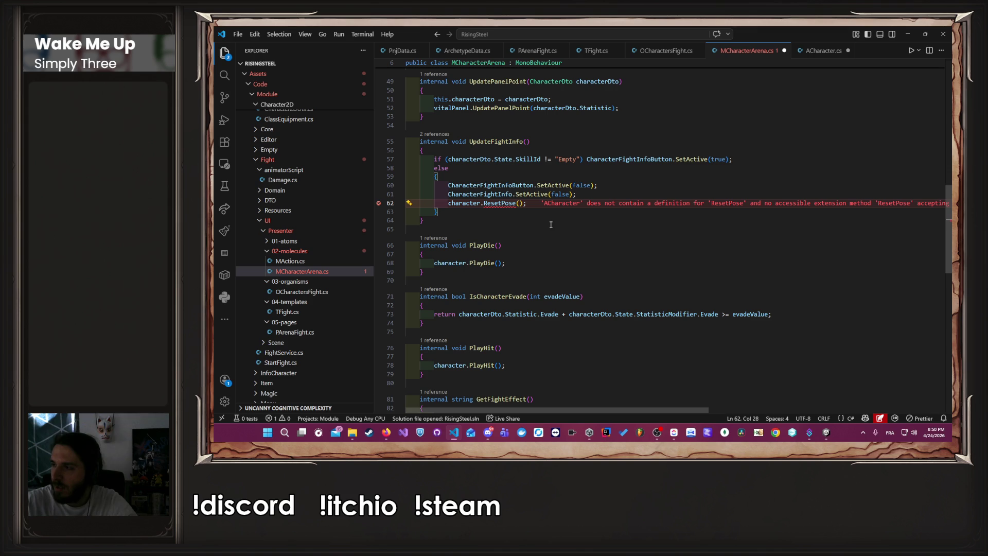
ctrl+click(498, 204)
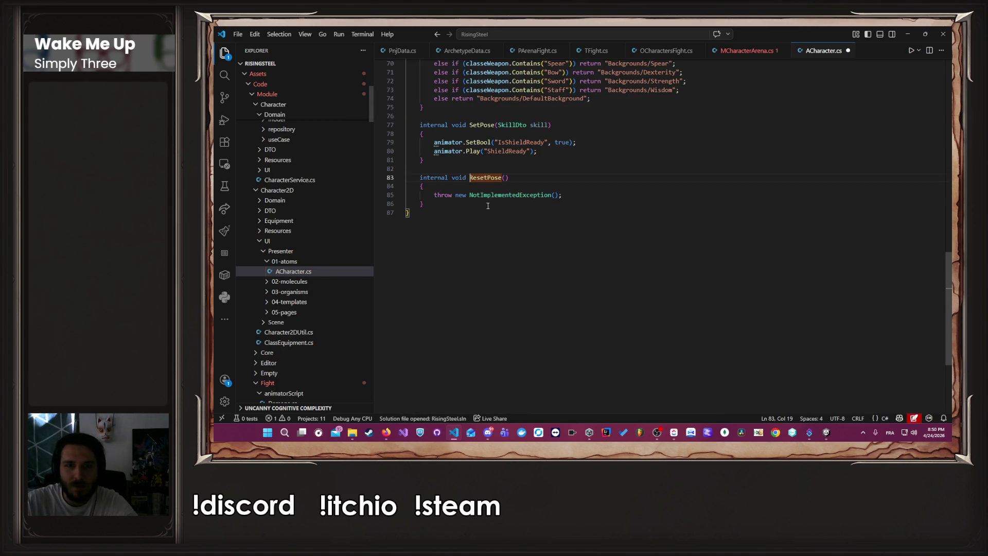
Make ResetPose set IsShieldReady false and play Idle, save ACharacter.cs, and let Unity recompile
scroll(566, 230, up, 2)
key(ctrl+z)
key(ctrl+z)
key(ctrl+z)
key(shift+Tab)
key(Tab)
key(Tab)
key(ctrl+s)
key(alt+Tab)
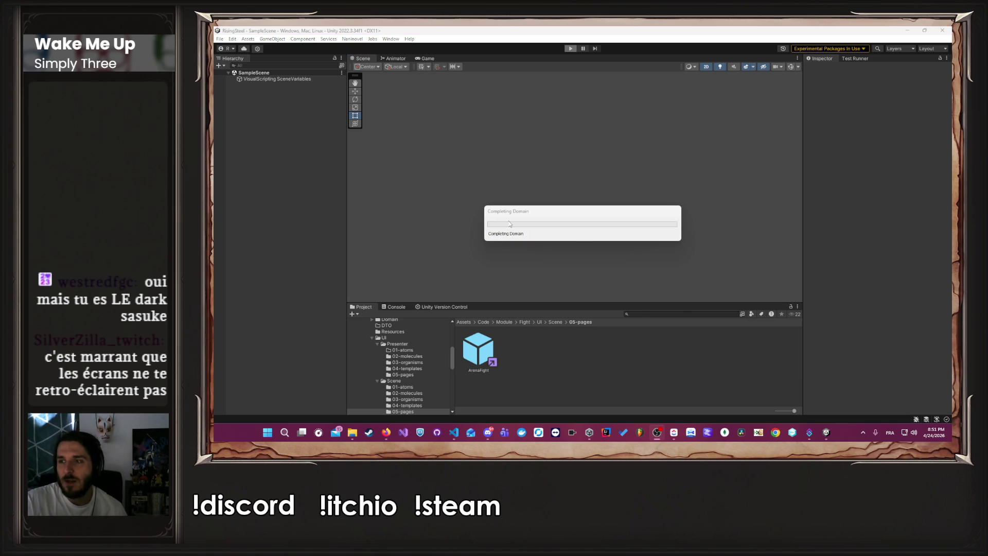
click(458, 434)
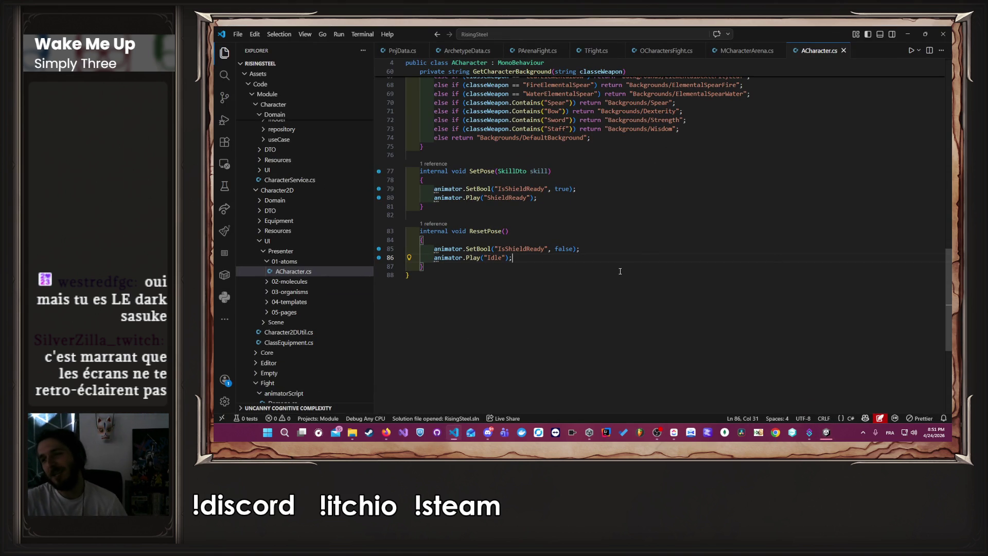
Bring the Unity Editor, running in Play mode, back on screen
click(394, 436)
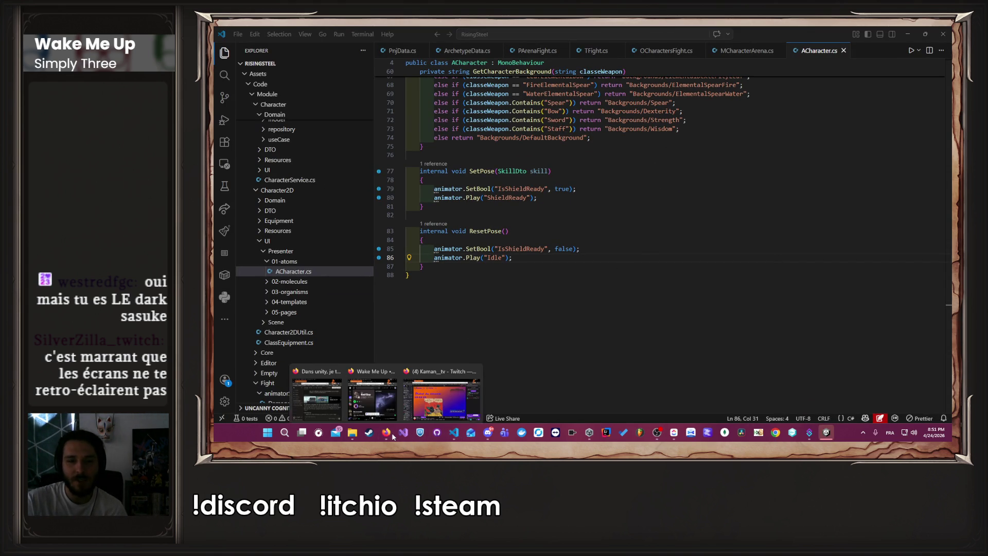
click(454, 432)
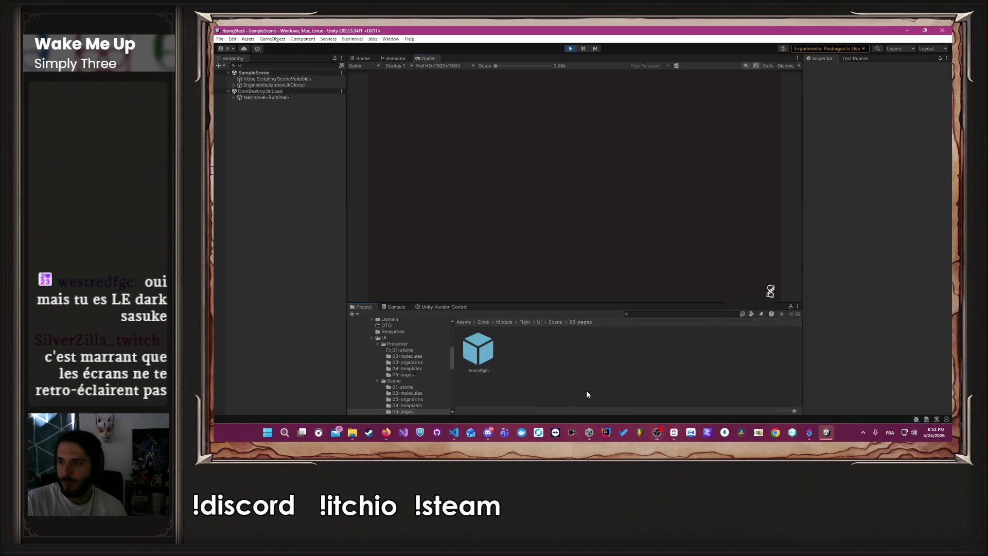
click(904, 31)
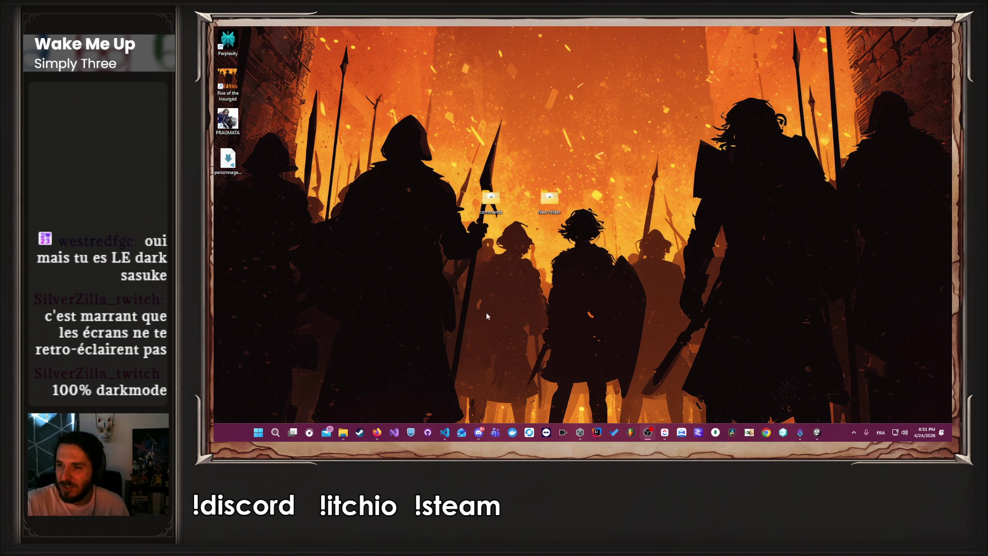
mouse_move(379, 432)
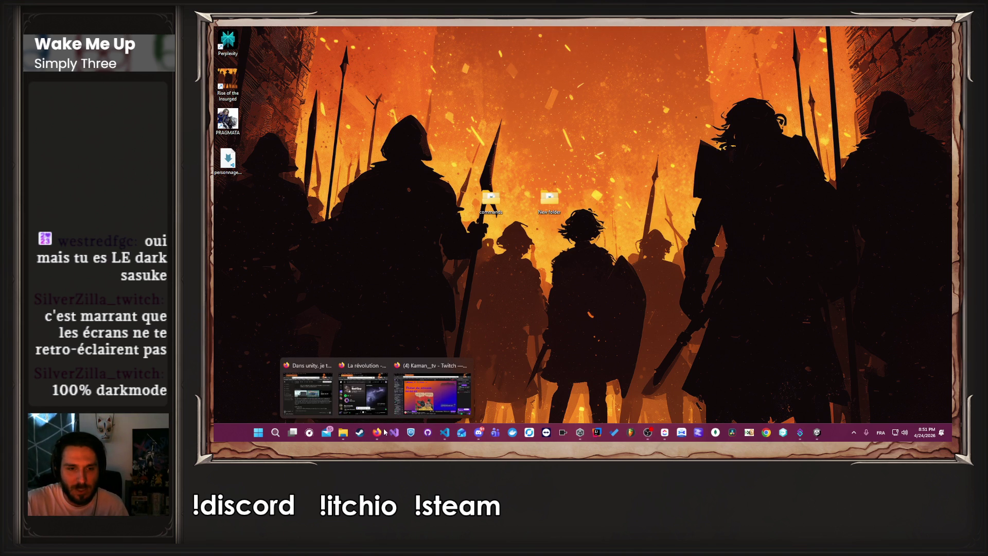
click(816, 432)
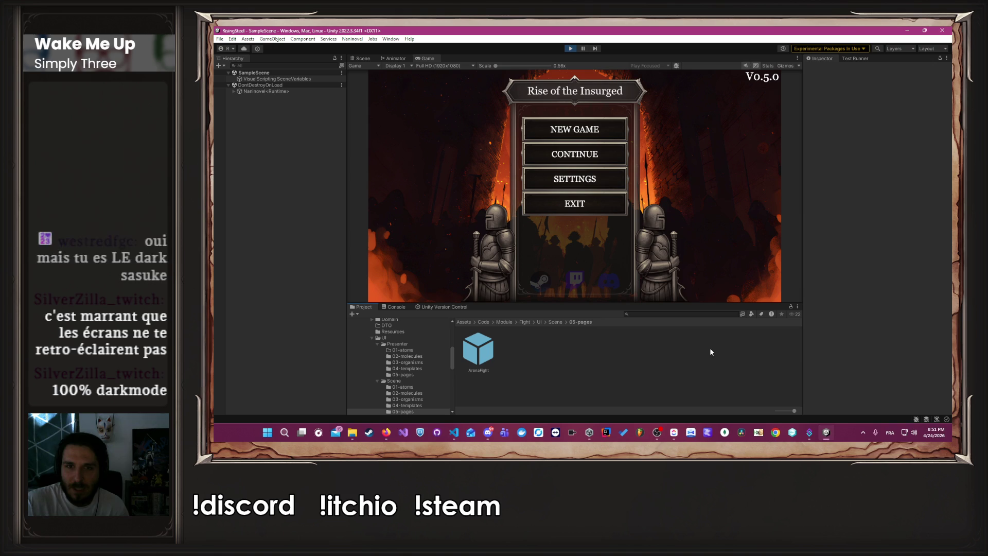
Continue the saved game and load the Arena mission from the Mission page
click(594, 157)
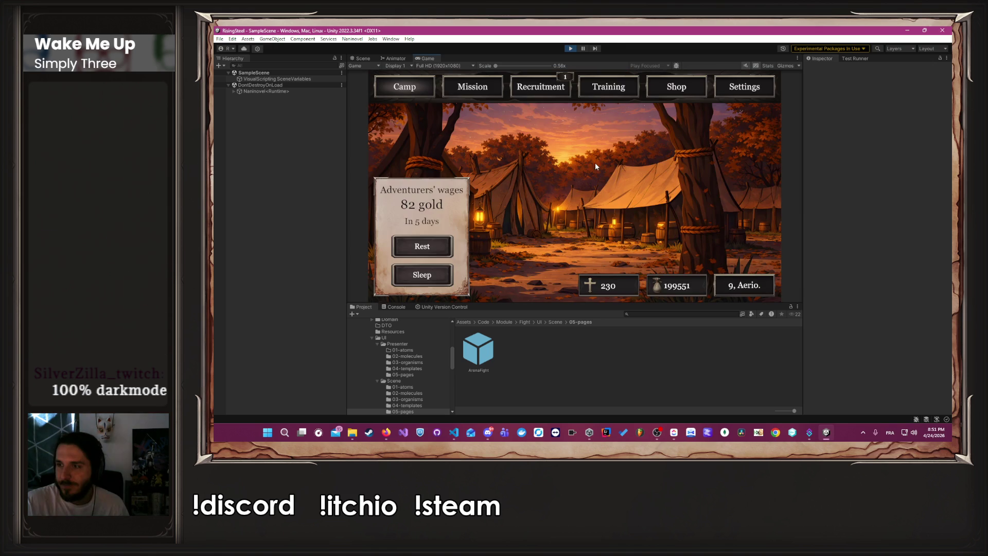
click(469, 87)
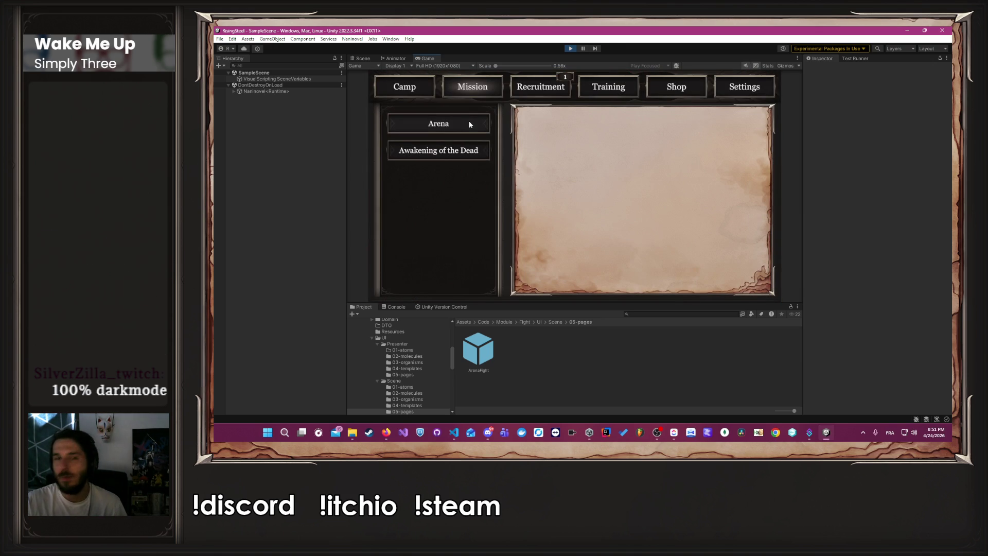
click(468, 124)
click(651, 276)
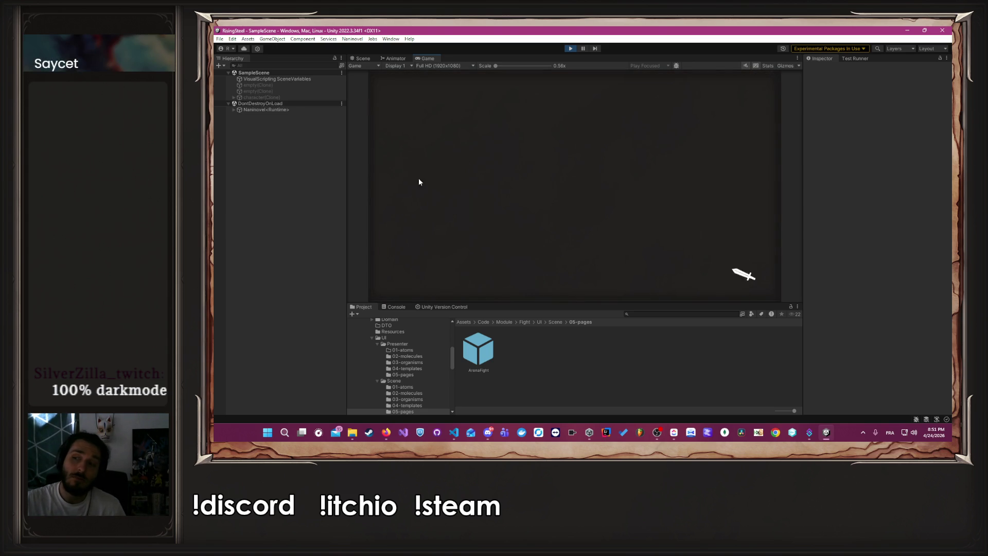
click(560, 186)
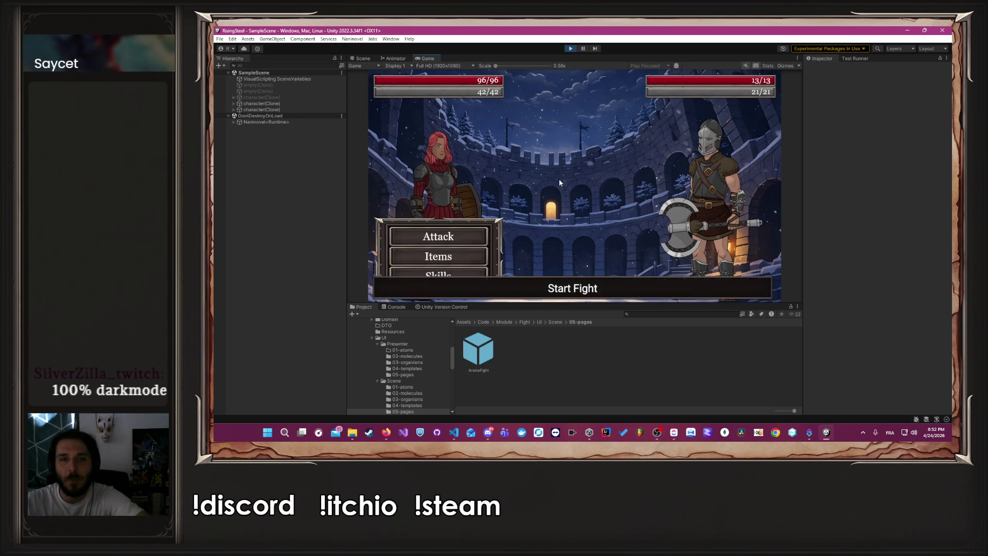
Have Ambre use the Block skill, then a Chicken item to restore life points
click(438, 273)
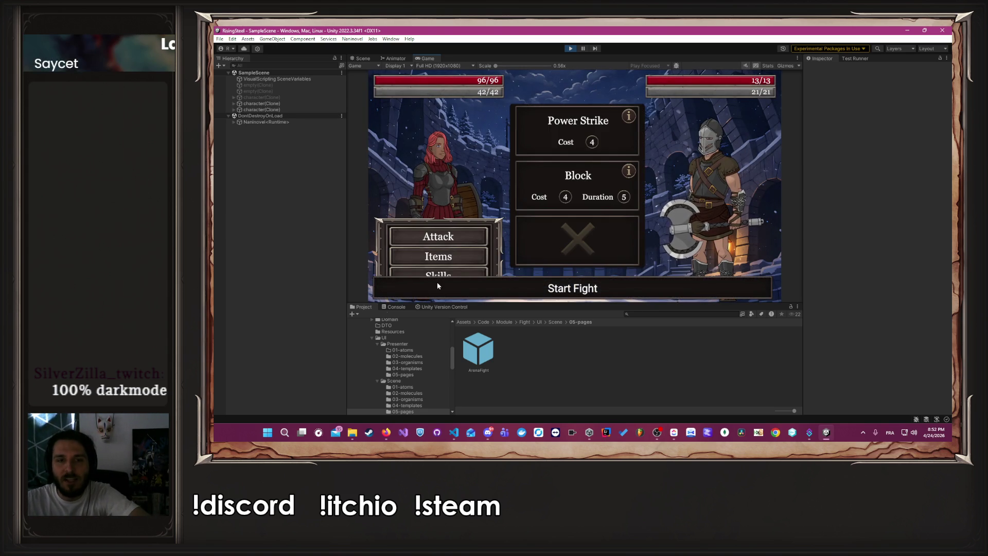
click(546, 180)
mouse_move(517, 83)
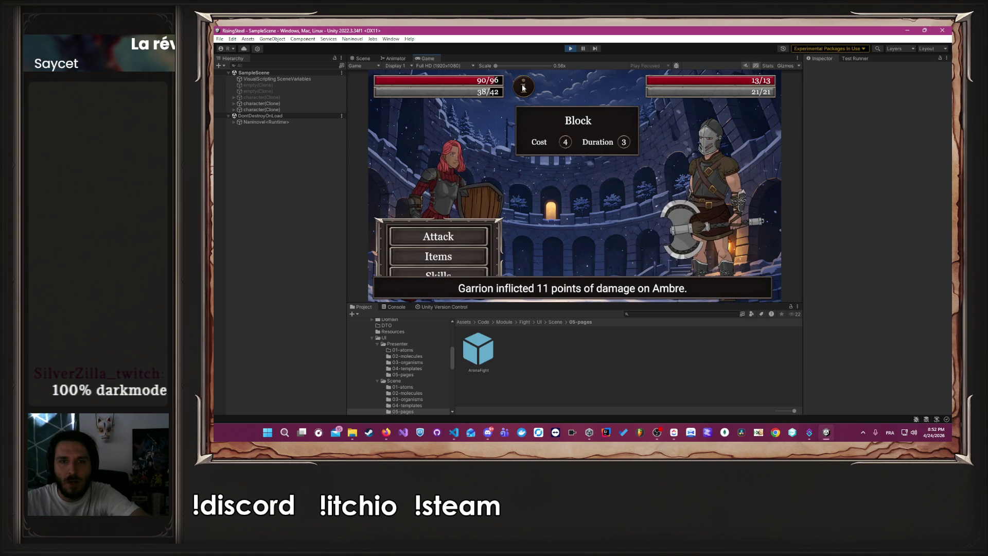
click(464, 256)
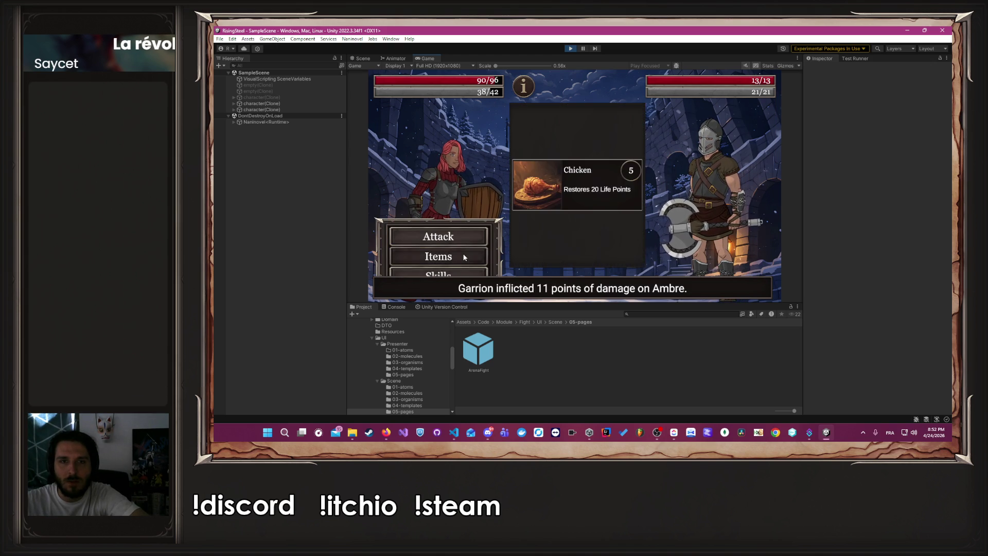
click(592, 182)
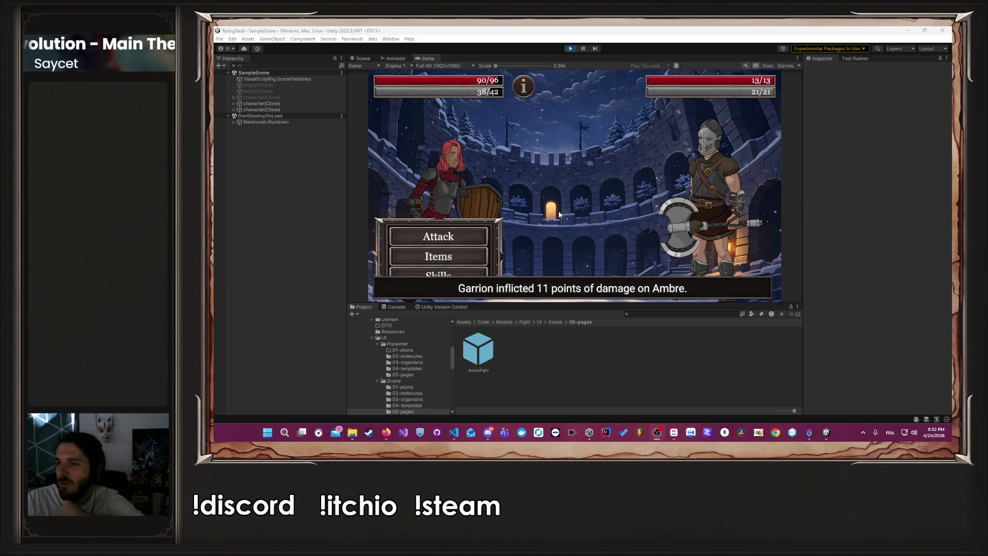
click(452, 242)
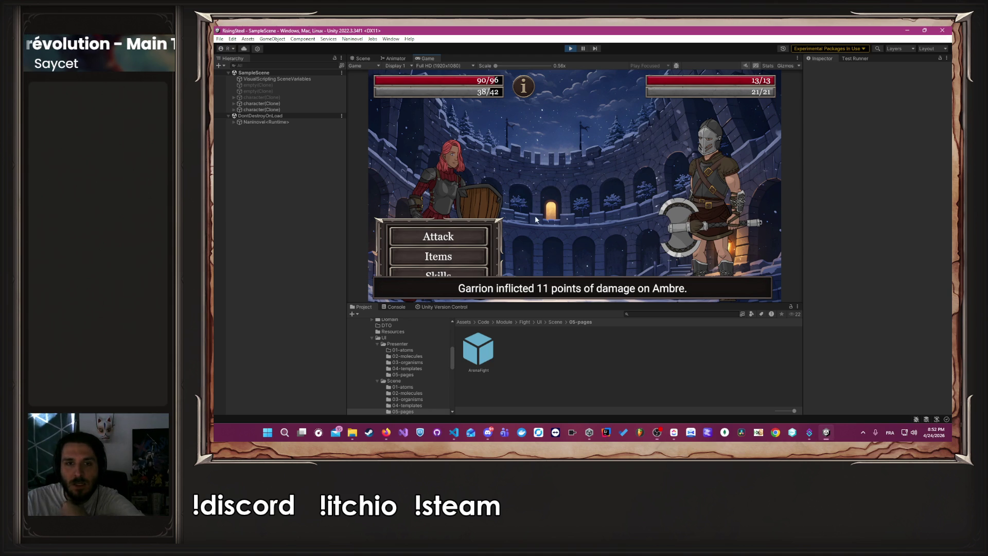
Attack Garrion until he falls to 0/13, leaving Ambre at 85/96 health
click(477, 239)
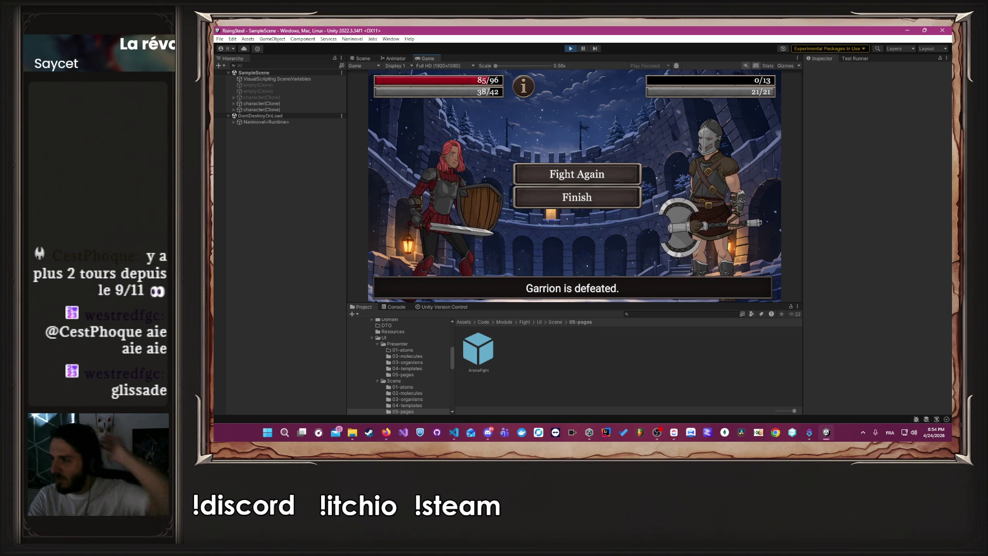
key(alt+Tab)
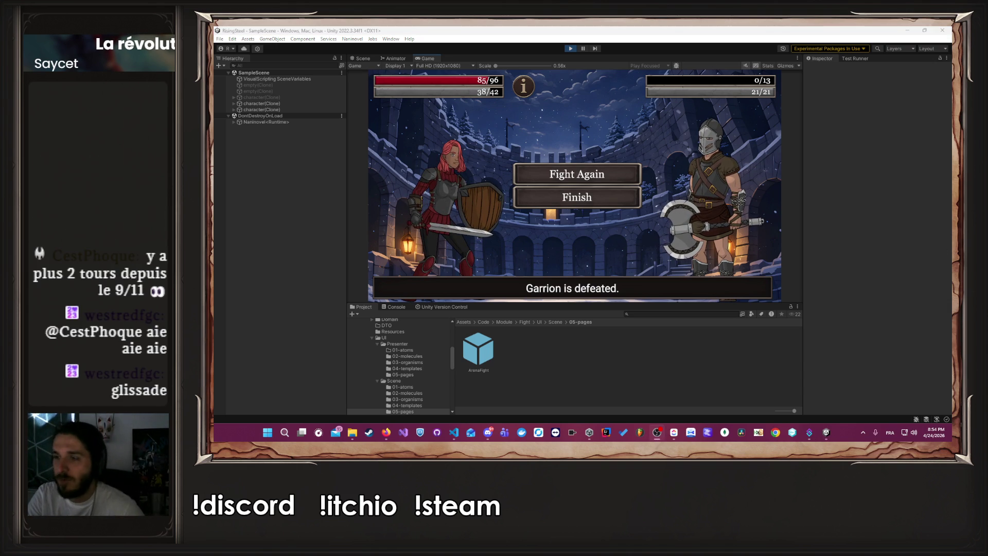
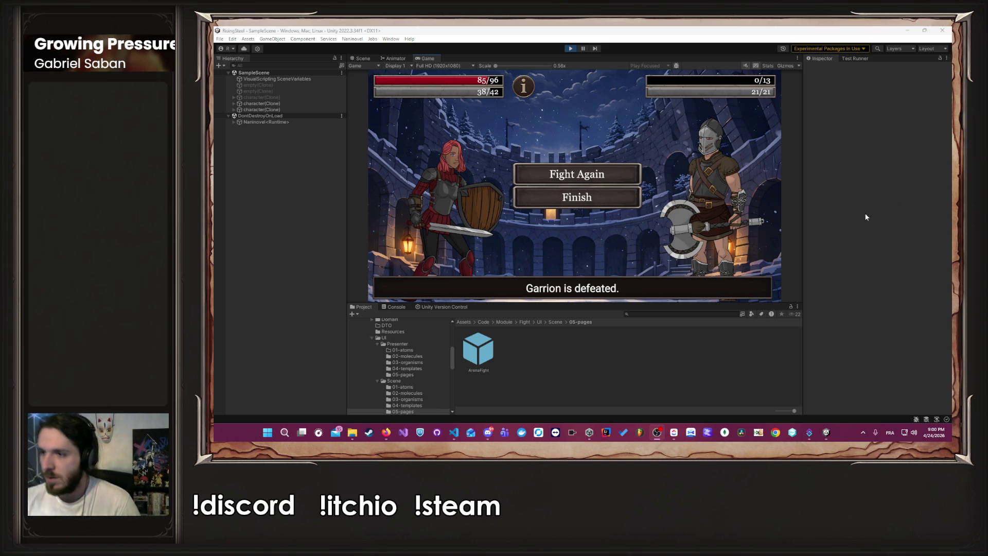
Switch to VS Code and look over ACharacter.cs up to the top of the class
key(alt+Tab)
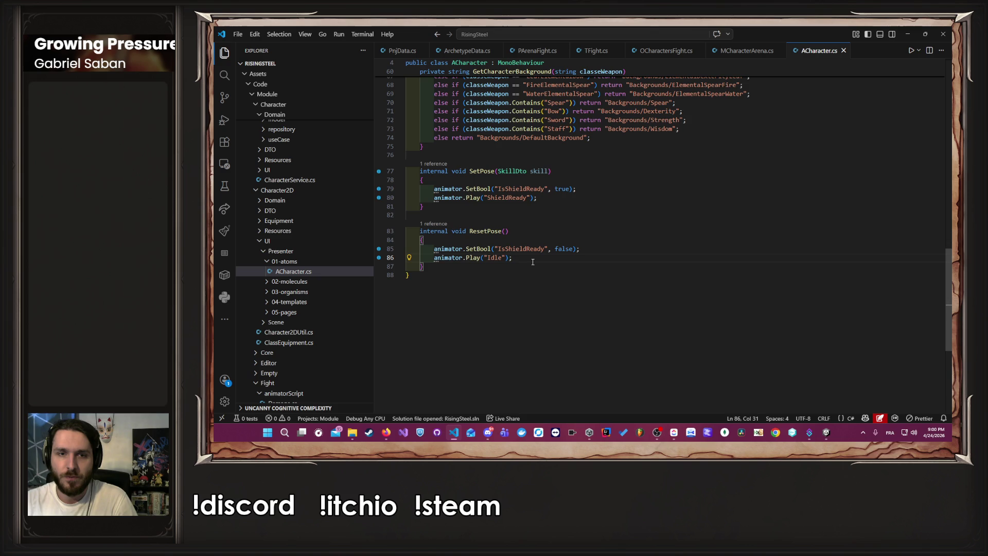
scroll(531, 265, up, 5)
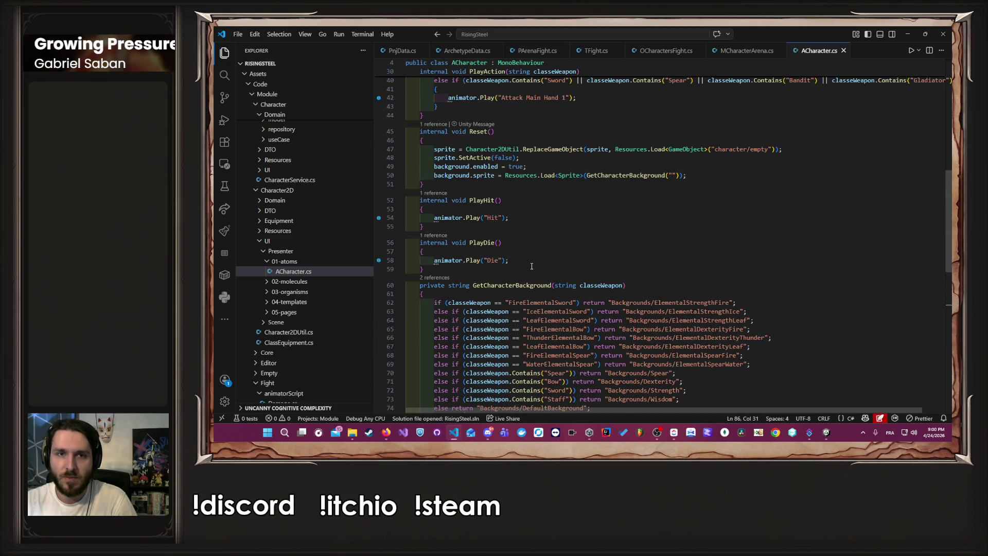
scroll(531, 265, up, 3)
scroll(532, 266, down, 8)
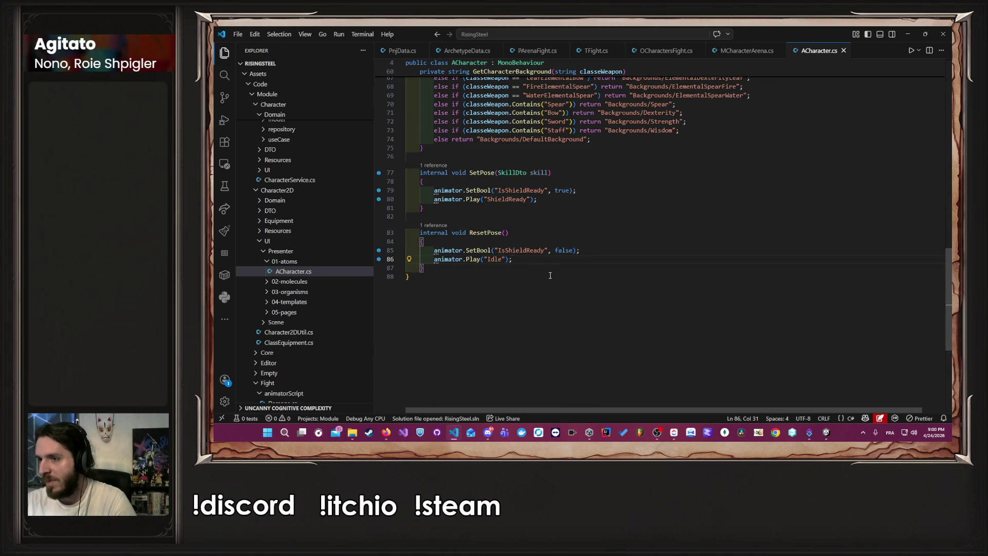
scroll(550, 276, up, 12)
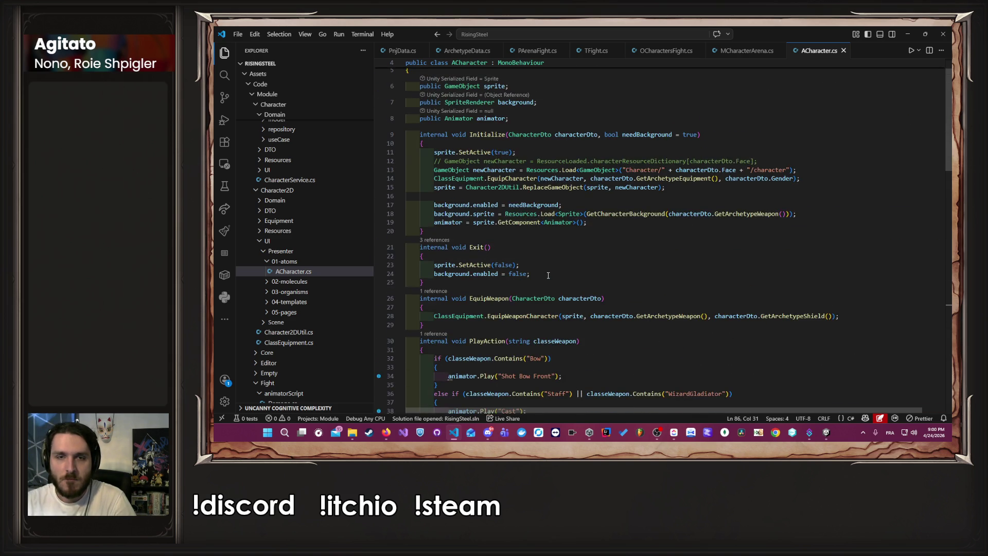
scroll(548, 275, down, 18)
scroll(546, 288, up, 7)
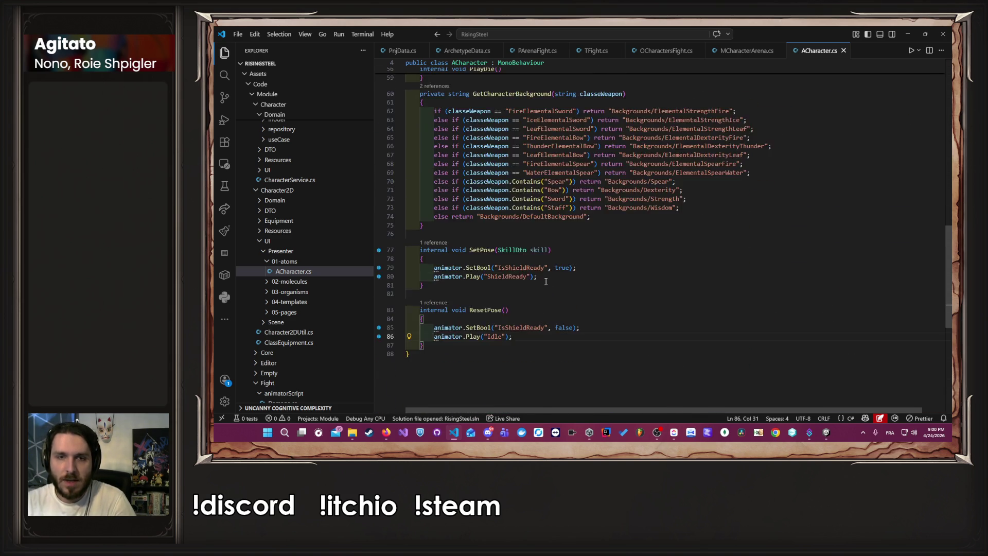
scroll(546, 293, up, 4)
click(741, 63)
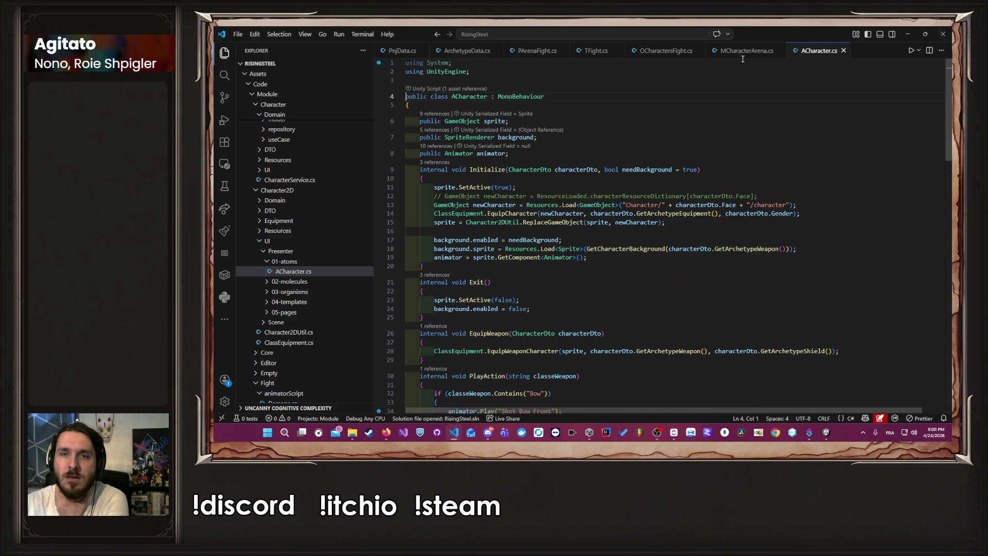
In MCharacterArena.cs, find the character.ResetPose() call on line 62 and open its definition
click(741, 51)
drag(525, 202, 450, 204)
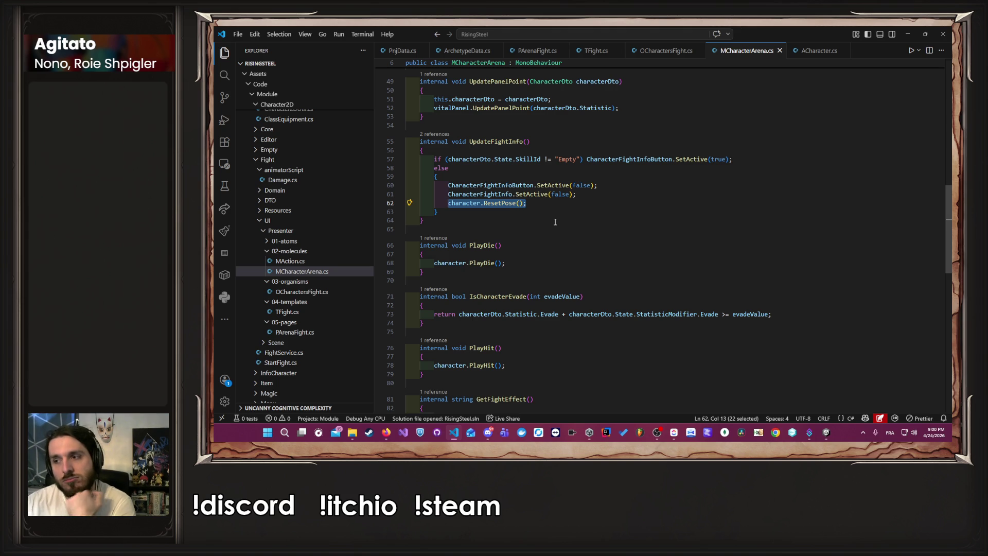
click(539, 205)
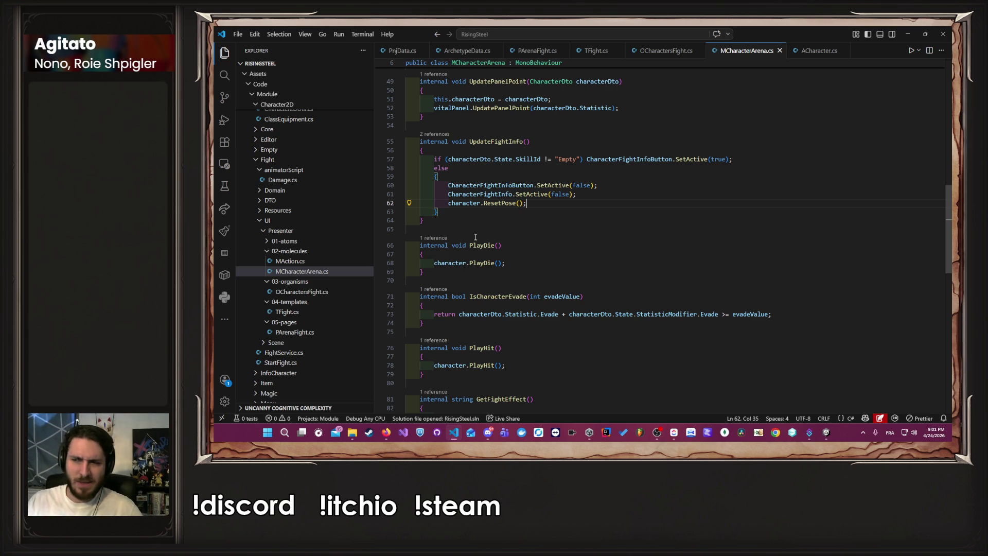
ctrl+click(491, 205)
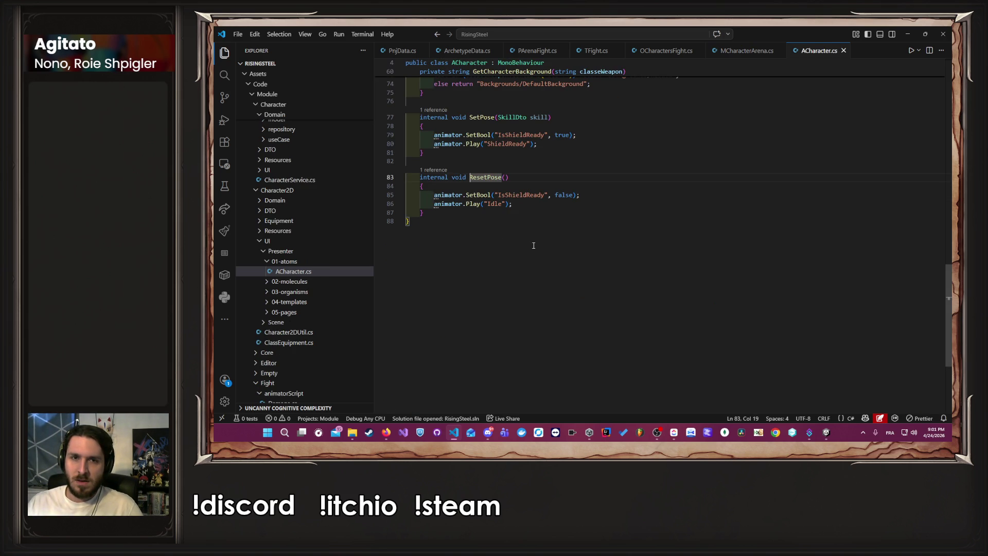
Add an if check for the ShieldReady animator state at the start of ResetPose
click(507, 185)
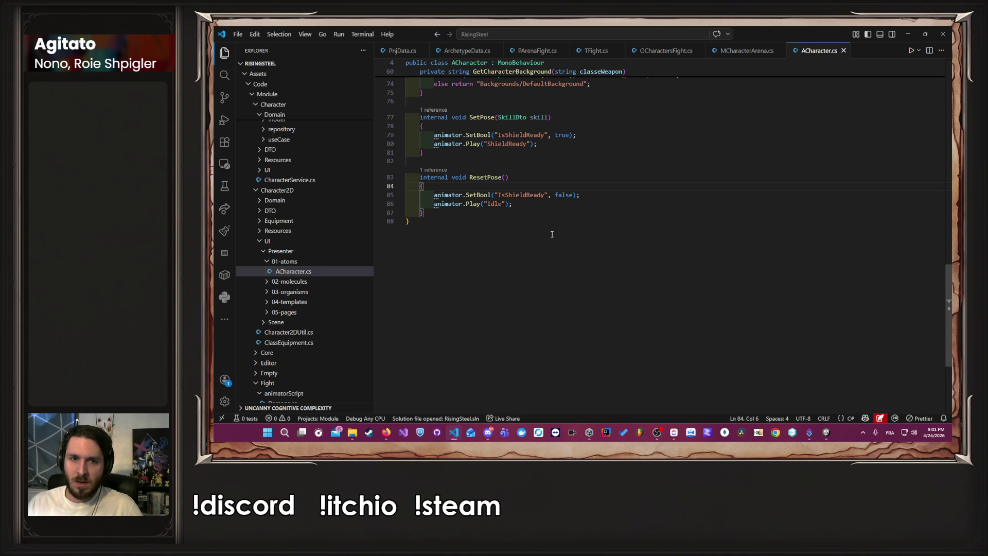
key(Return)
text(if)
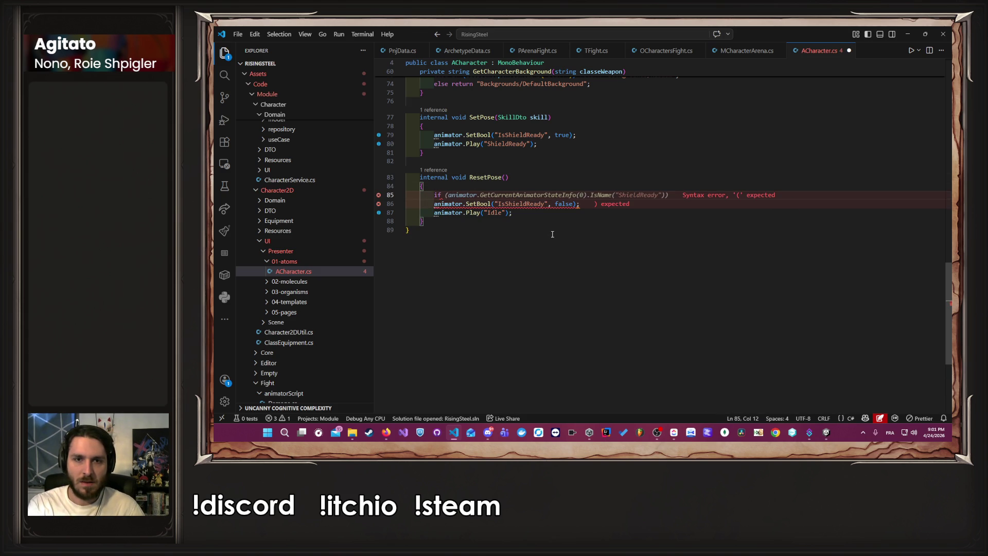
key(Tab)
key(ctrl+s)
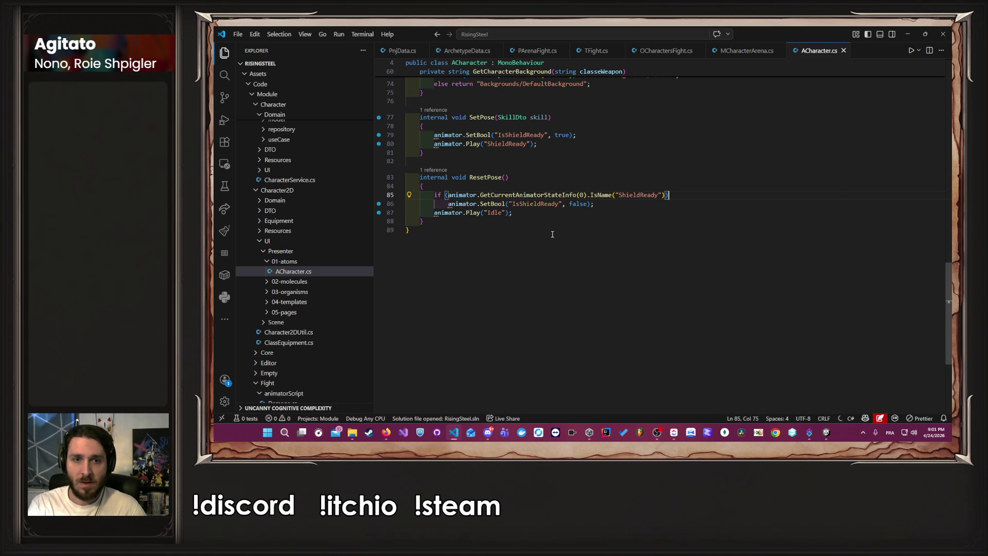
Wrap the SetBool and Play reset lines in the if block's braces, save, and return to Unity
key(Down)
key(Up)
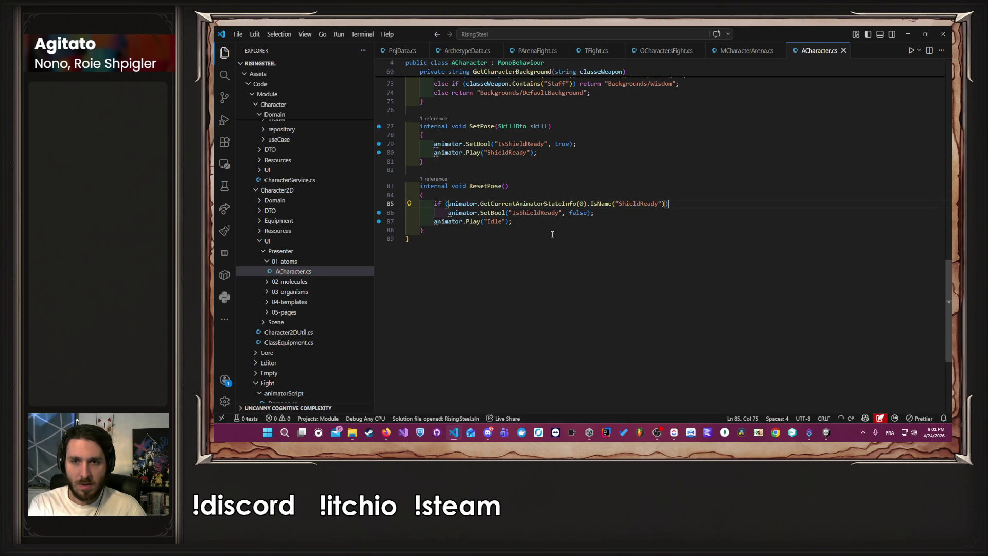
key(Return)
text({)
key(Return)
key(Down)
key(Down)
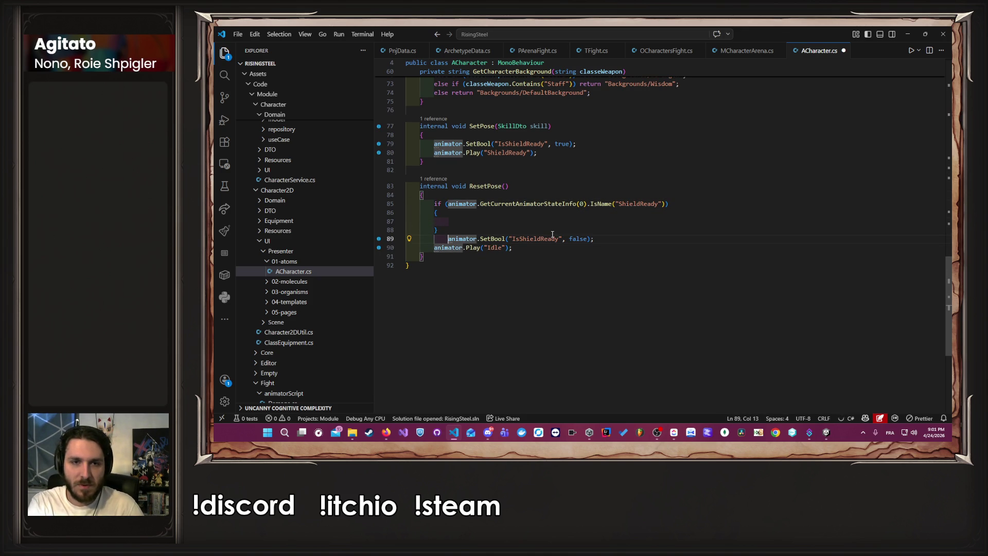
key(alt+Up)
key(Down)
key(Down)
key(alt+Up)
key(Tab)
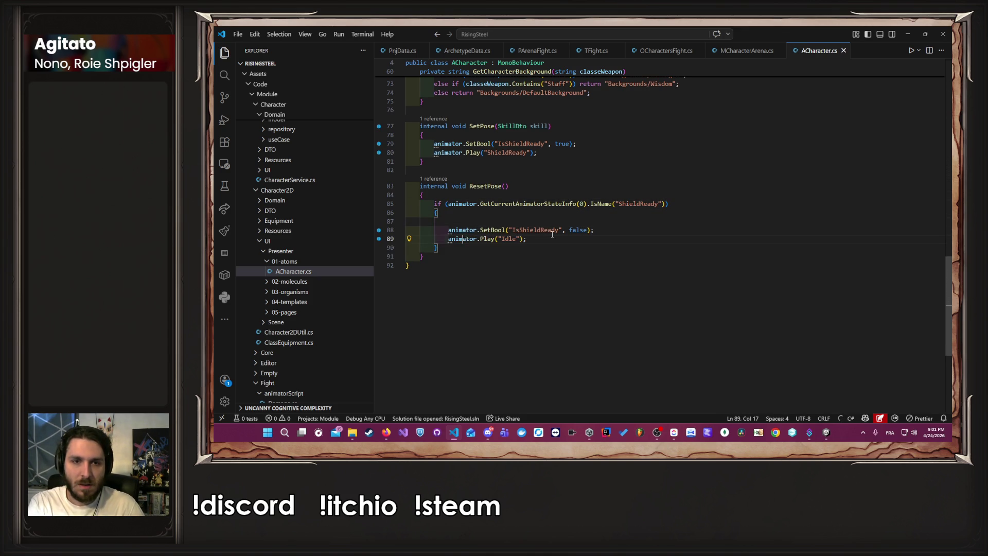
key(Up)
key(Up)
key(BackSpace)
key(ctrl+s)
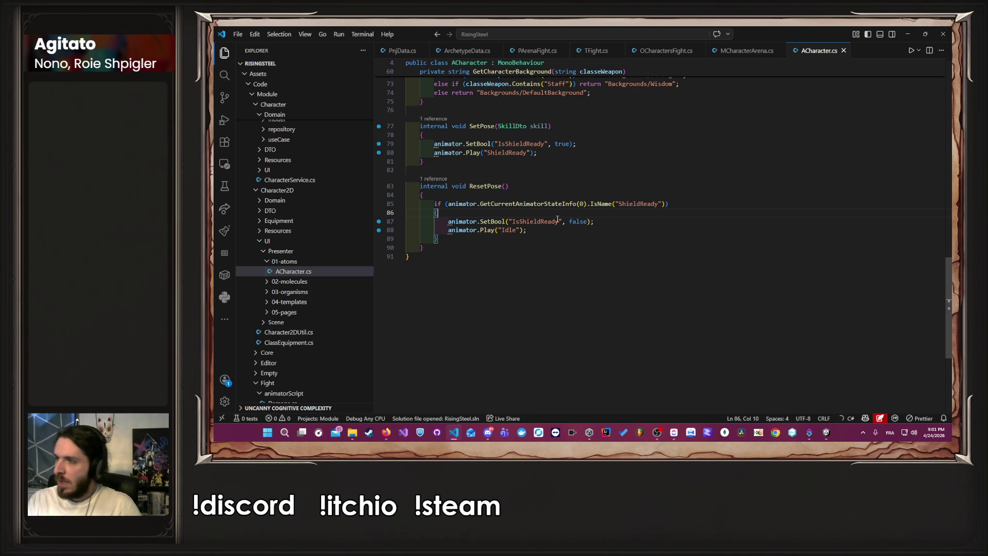
key(alt+Tab)
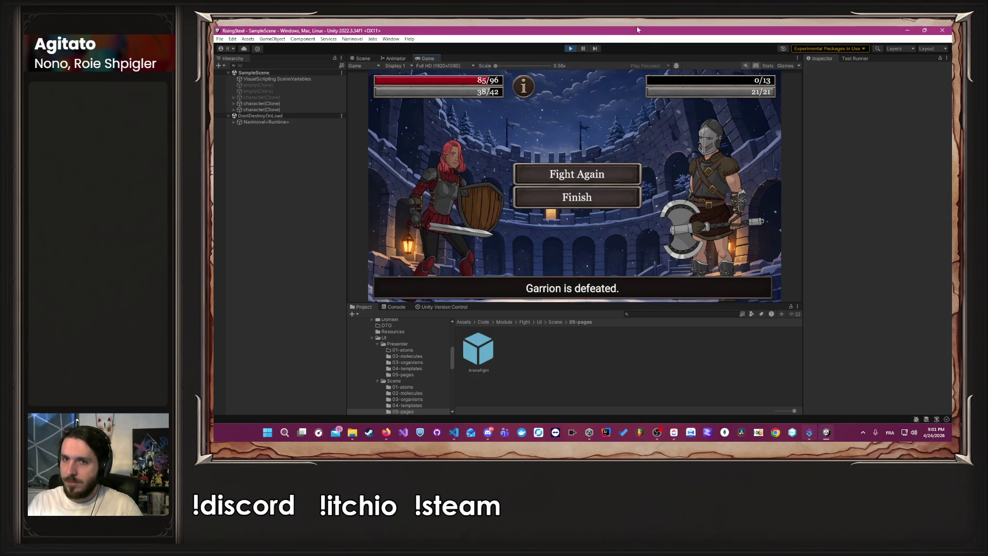
Restart the game and launch the Arena mission from the camp
click(570, 48)
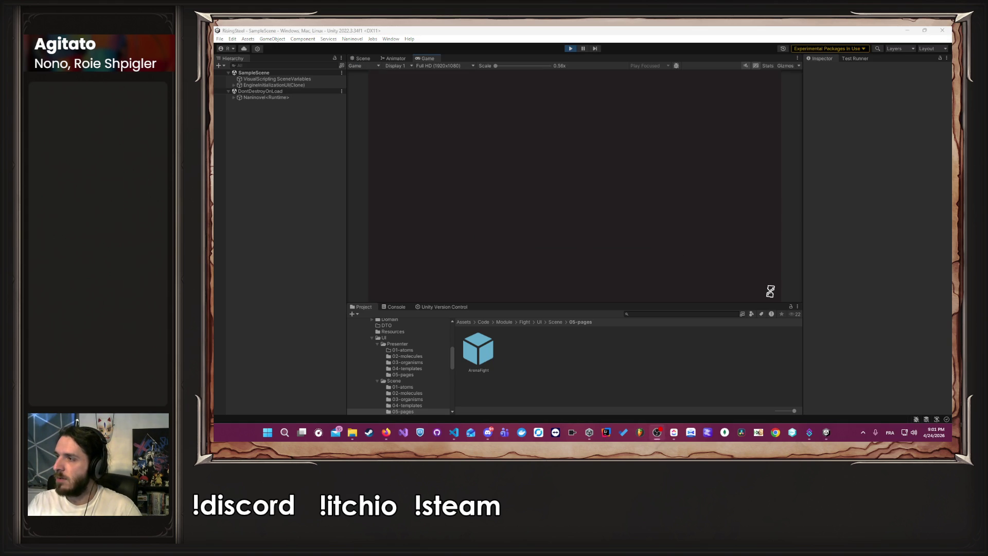
click(563, 147)
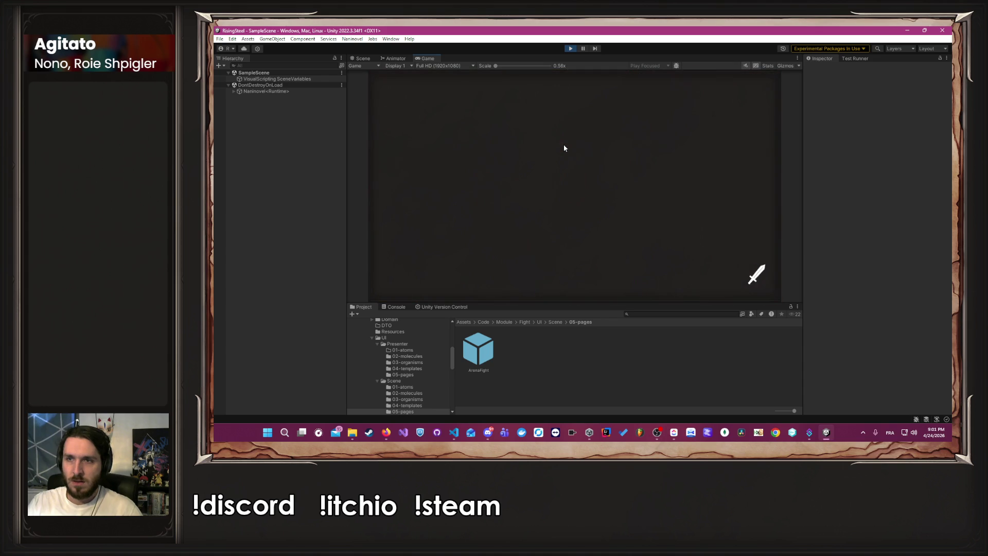
click(484, 86)
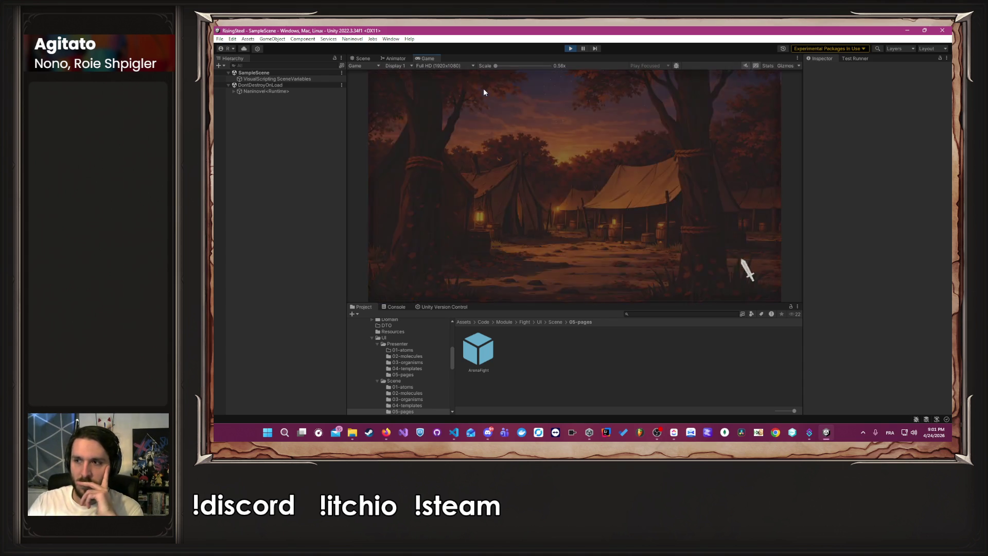
click(658, 284)
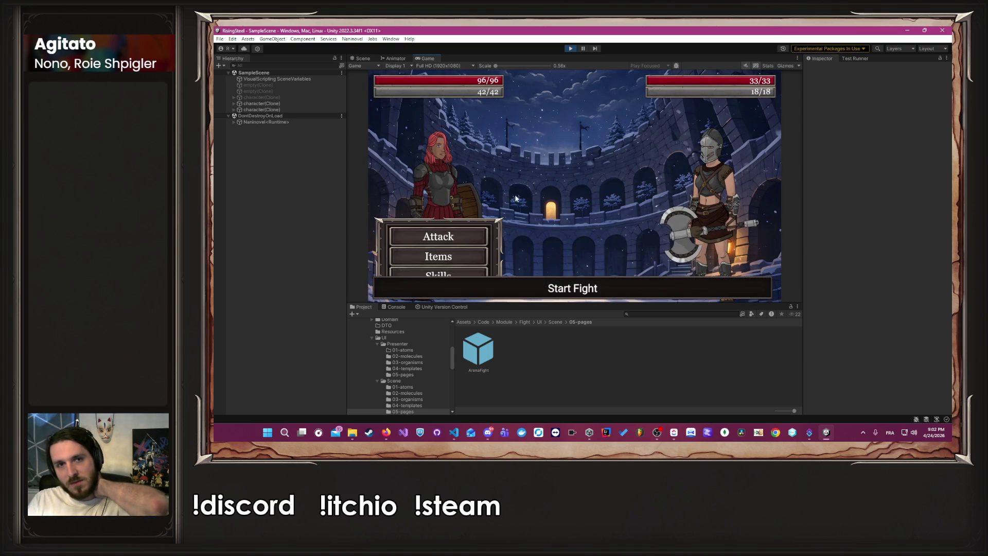
Use Block, attack twice to defeat Seraphine, then choose Fight Again
click(476, 272)
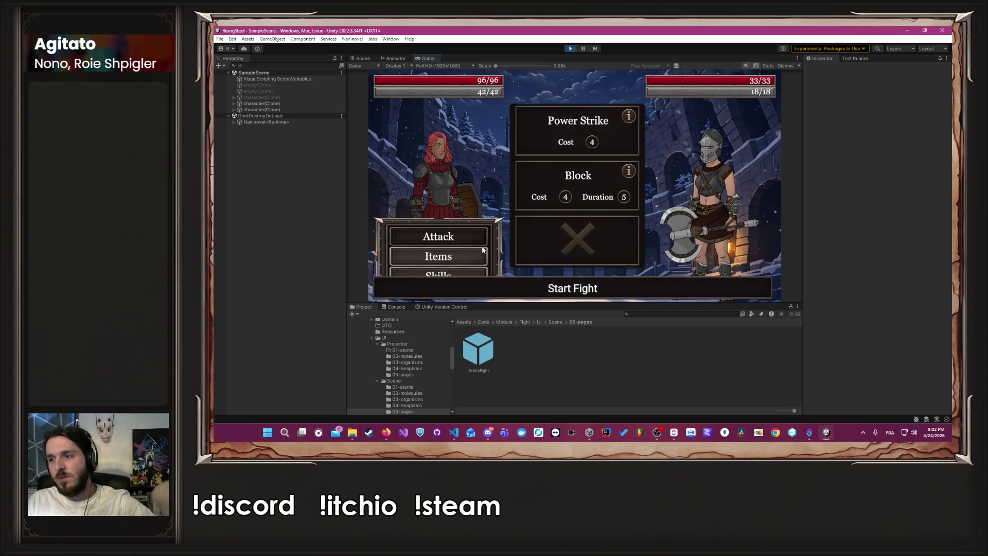
click(590, 185)
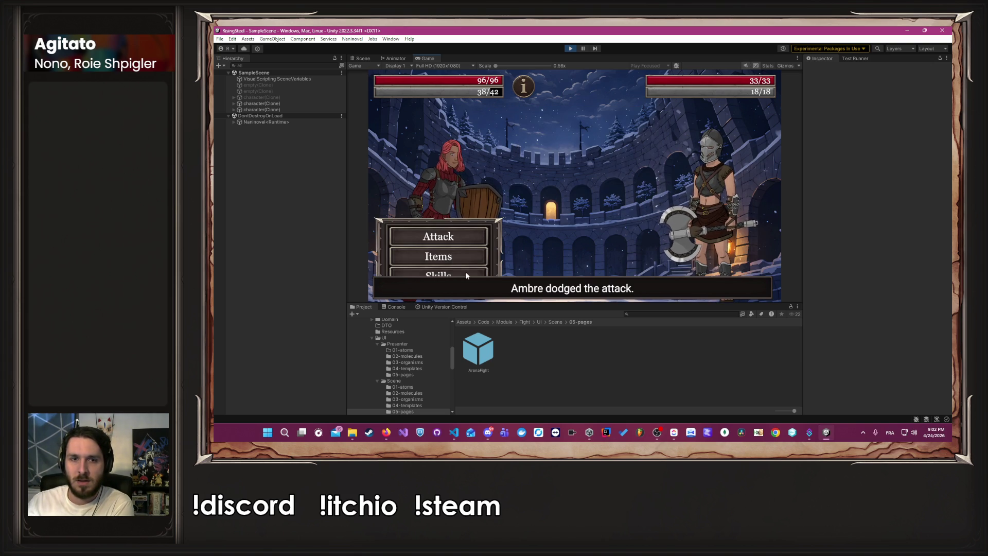
click(455, 252)
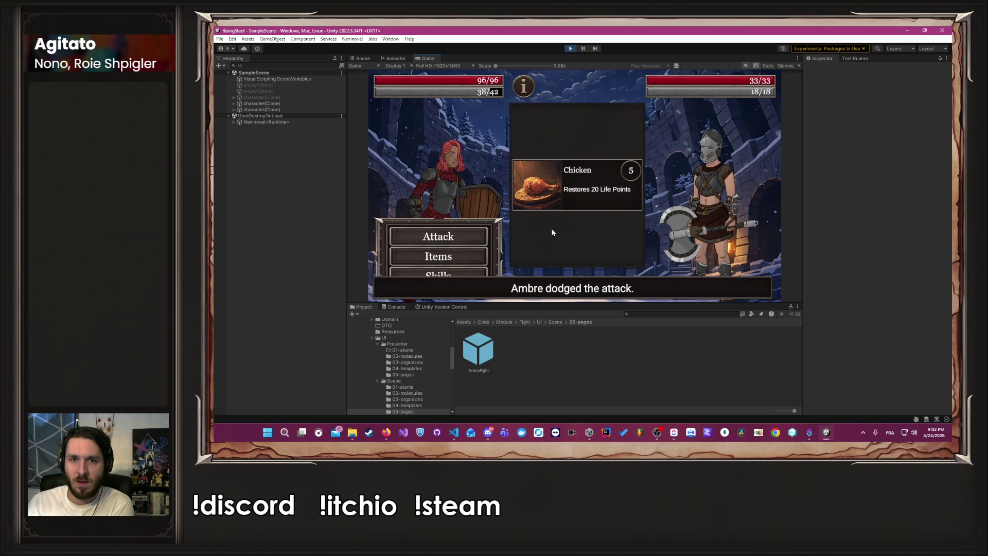
click(459, 256)
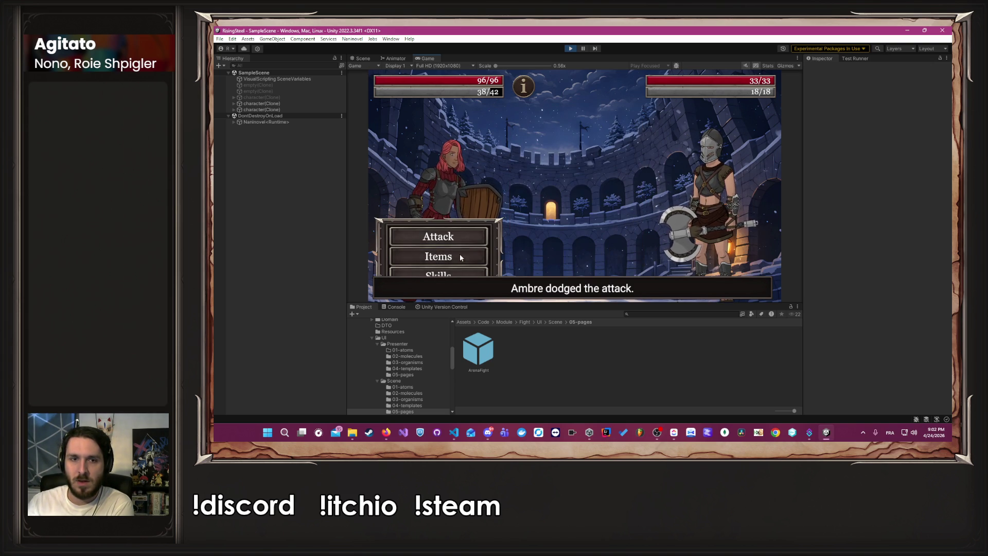
click(460, 236)
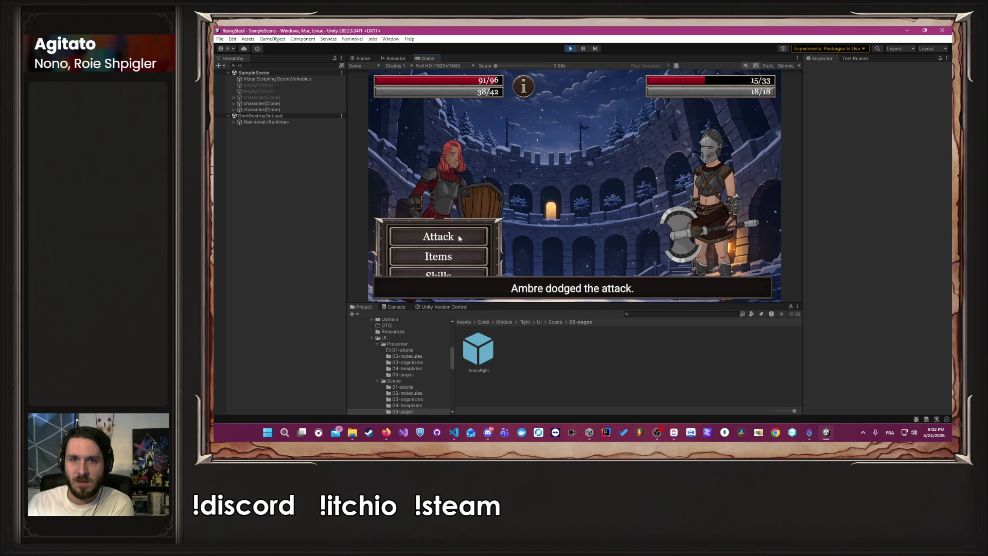
click(458, 236)
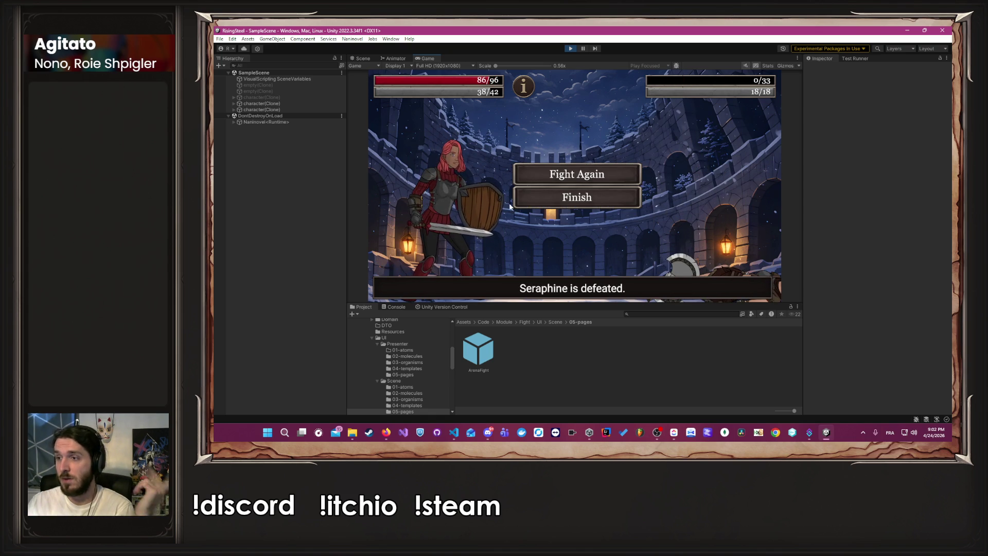
click(566, 175)
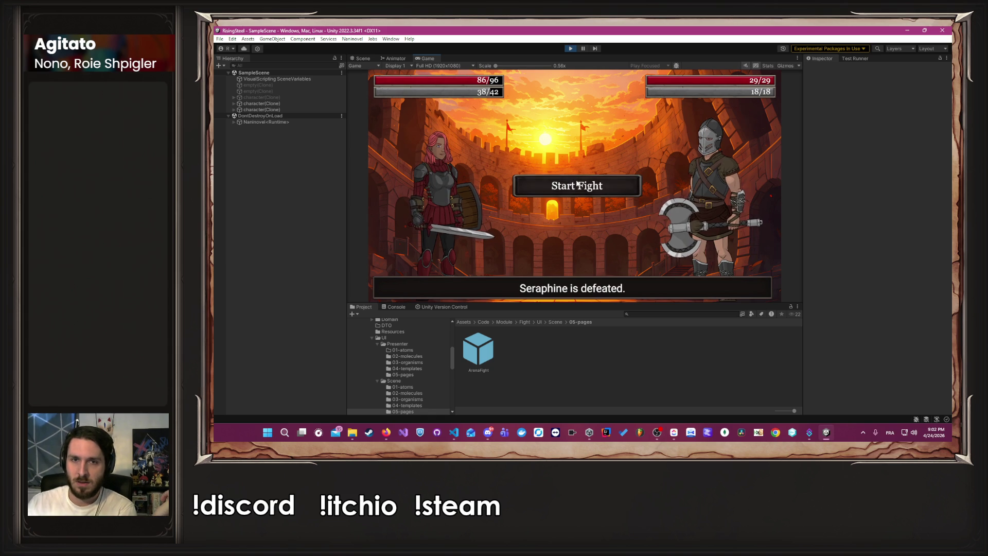
Start the rematch and have Ambre use Block on Eldrin
click(578, 183)
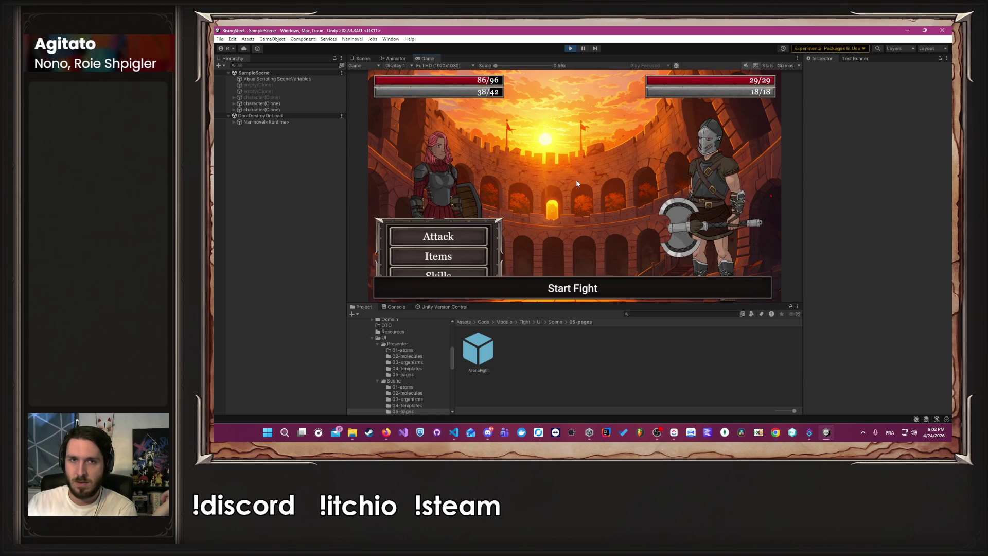
click(480, 273)
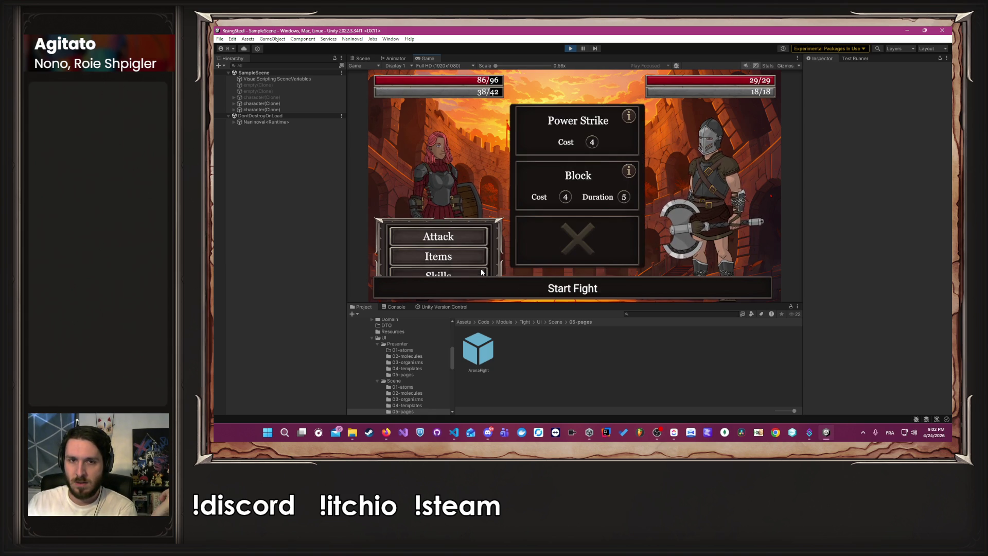
click(538, 183)
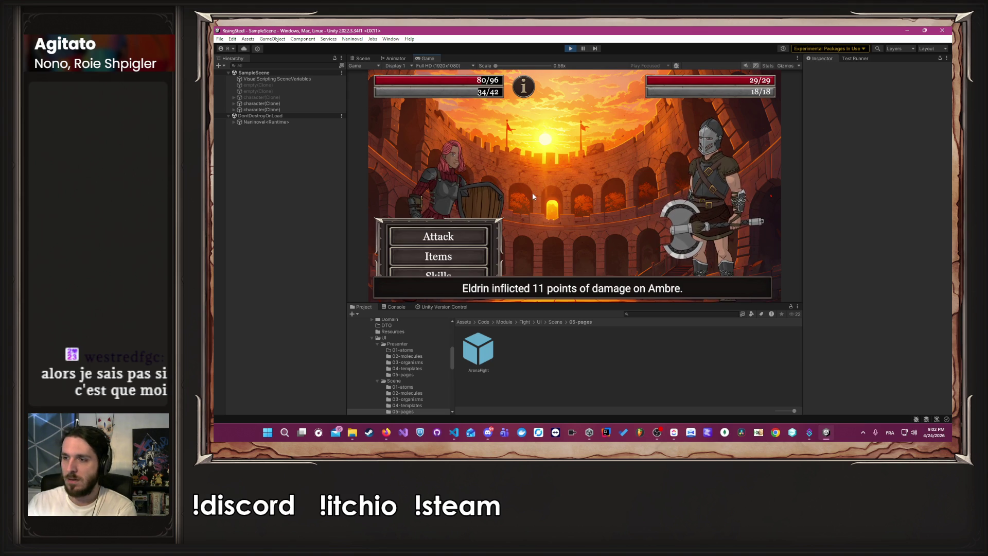
Have Ambre eat two Chickens to restore health, then stop the game
click(440, 254)
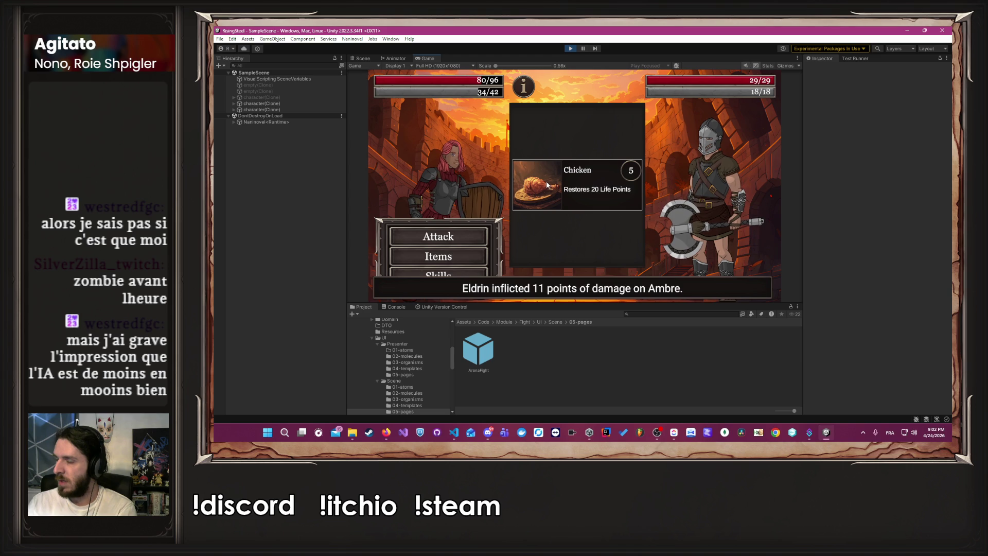
click(546, 184)
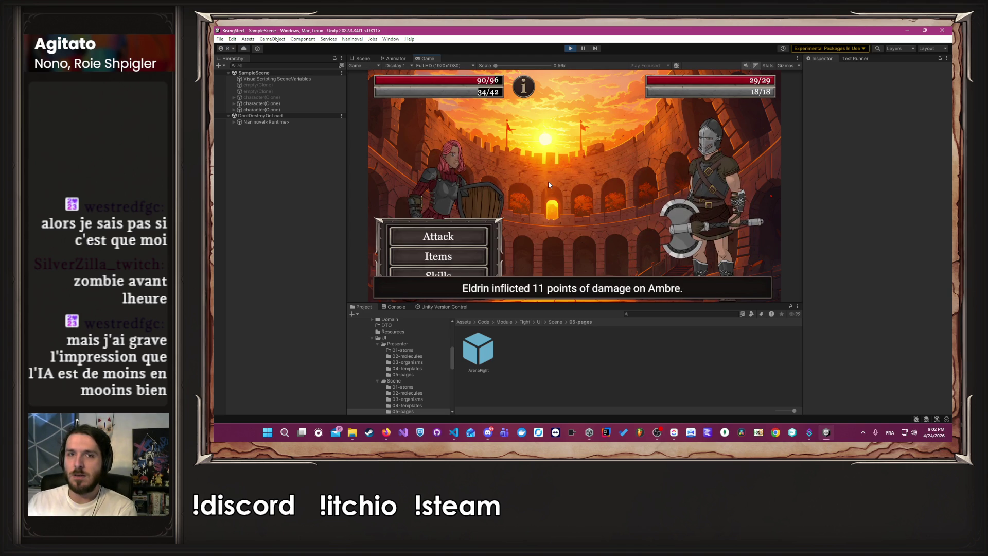
click(479, 258)
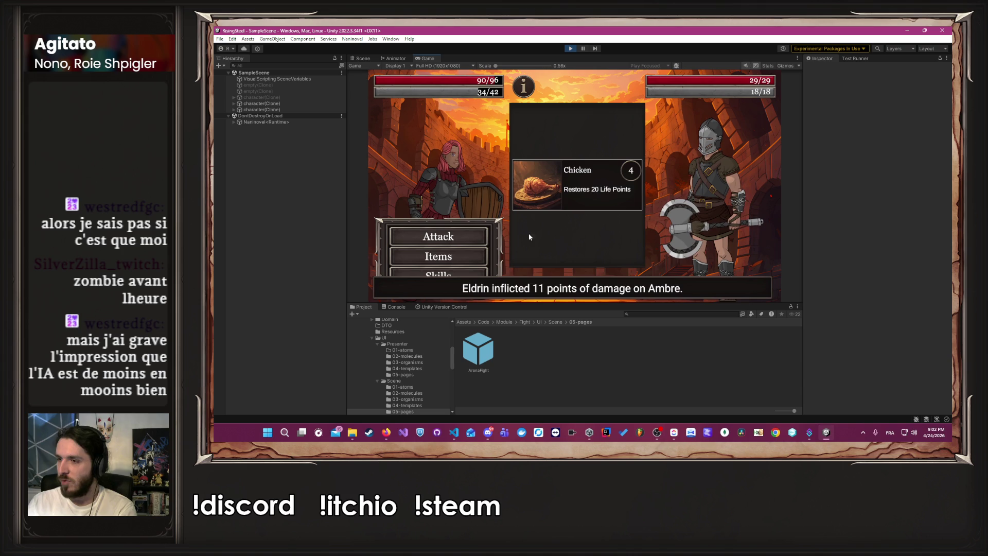
click(558, 196)
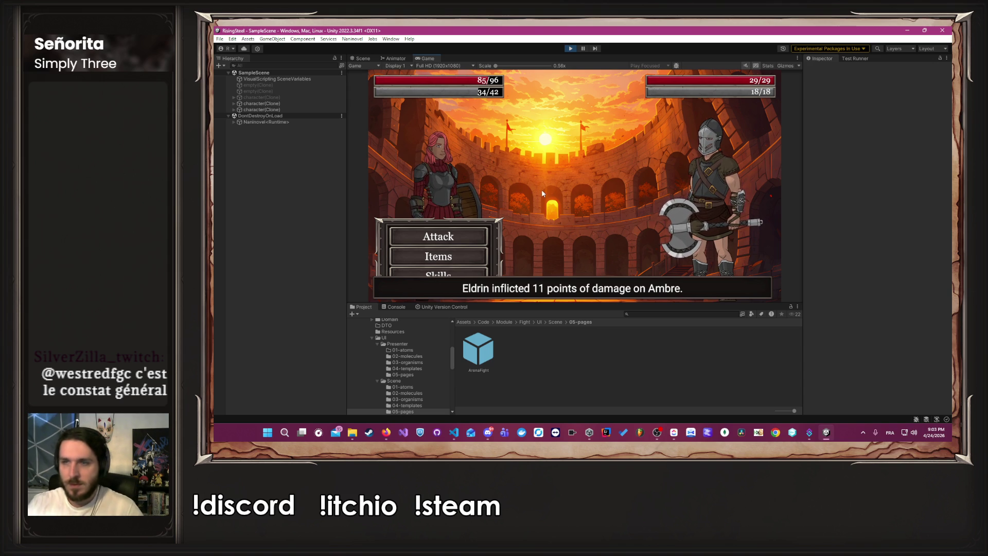
key(ctrl+p)
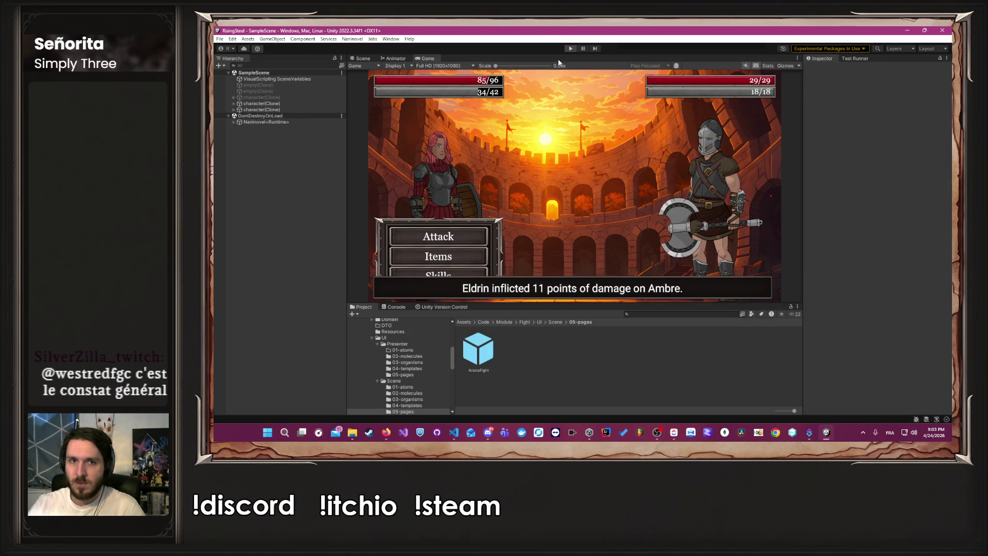
Open the ArenaFight prefab and toggle the alignment grid overlay on and back off
key(alt+Tab)
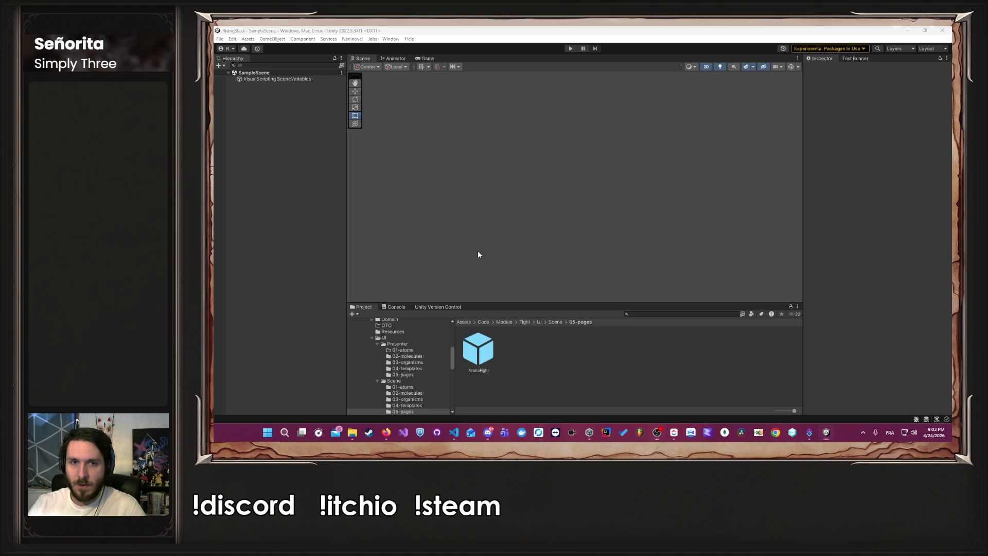
key(alt+Tab)
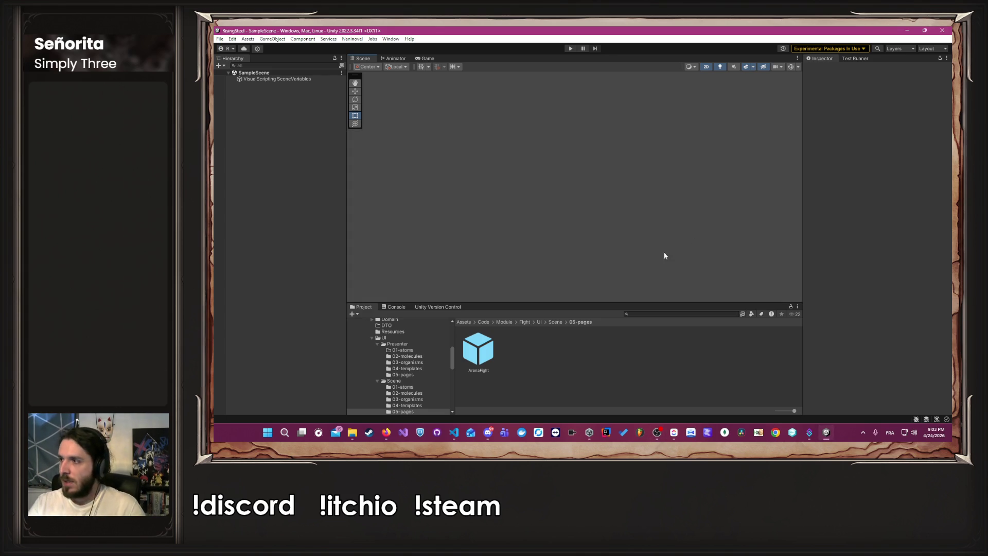
scroll(432, 364, down, 2)
double_click(478, 350)
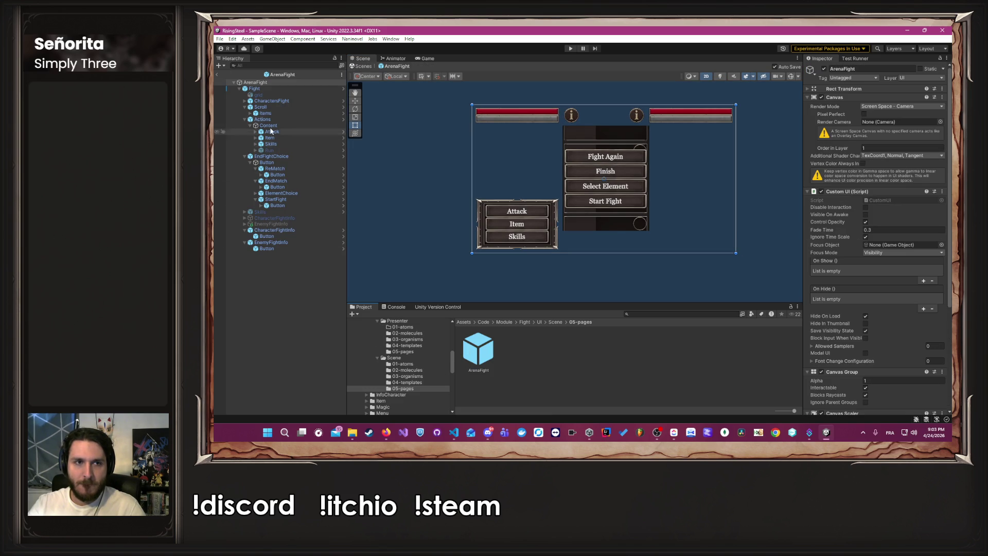
click(258, 94)
click(824, 69)
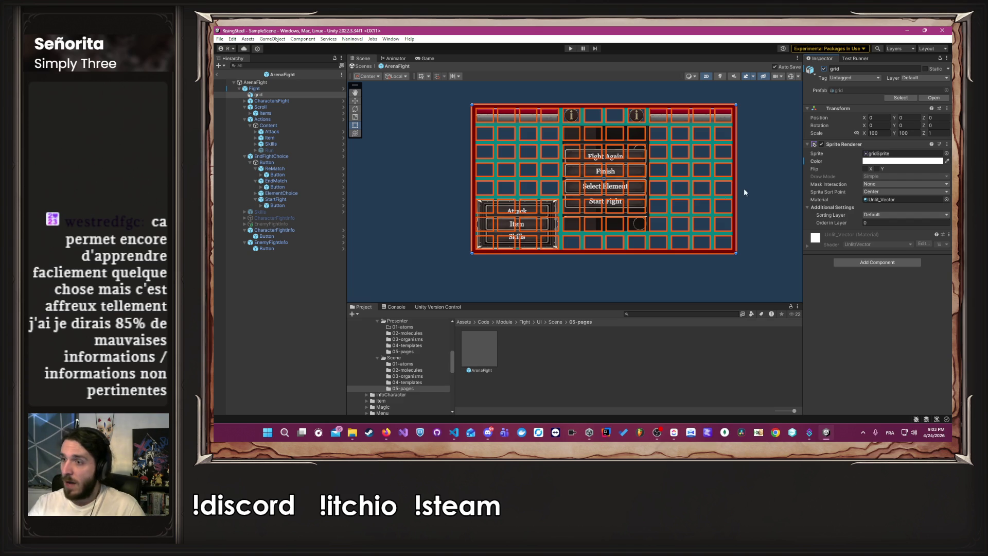
key(ctrl+z)
Move the Actions panel down about 25 px
click(278, 119)
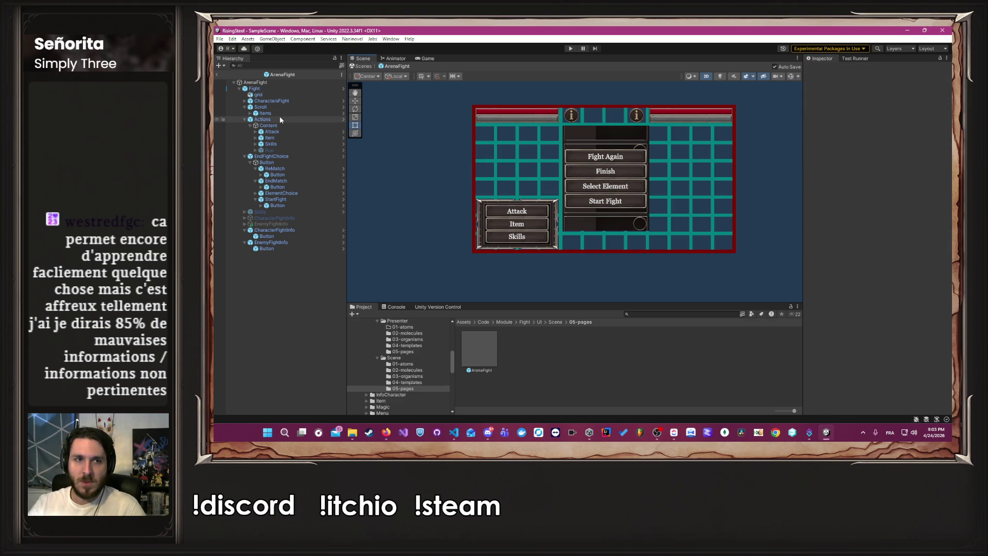
scroll(460, 189, up, 1)
scroll(460, 193, up, 5)
mouse_move(481, 215)
mouse_down()
mouse_move(320, 214)
mouse_move(365, 210)
mouse_move(365, 166)
mouse_up()
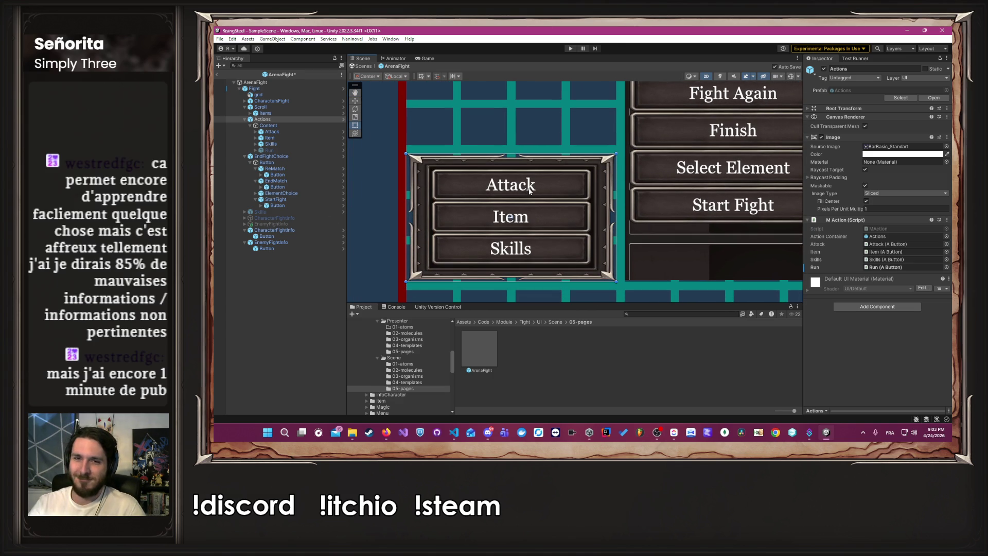
drag(533, 190, 518, 193)
key(ctrl+z)
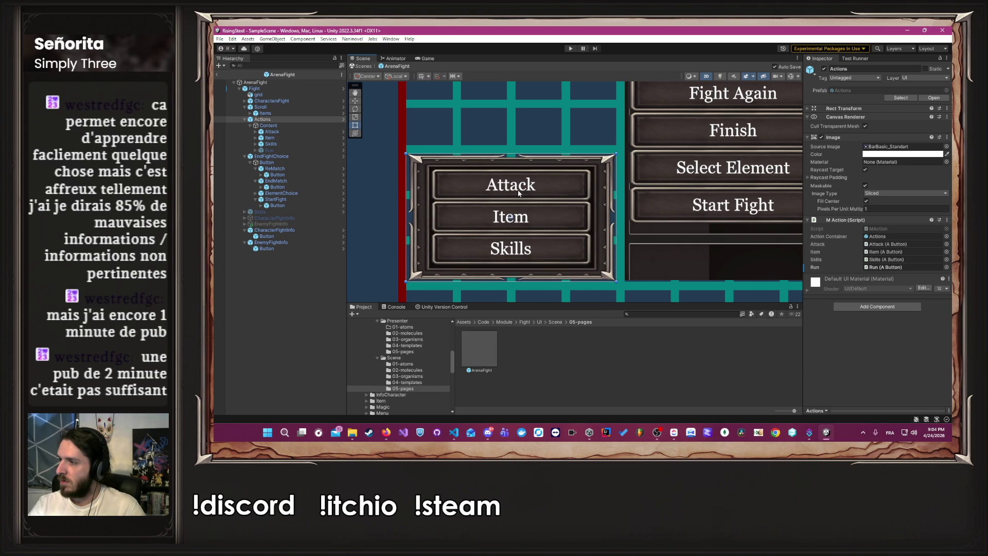
scroll(520, 191, up, 4)
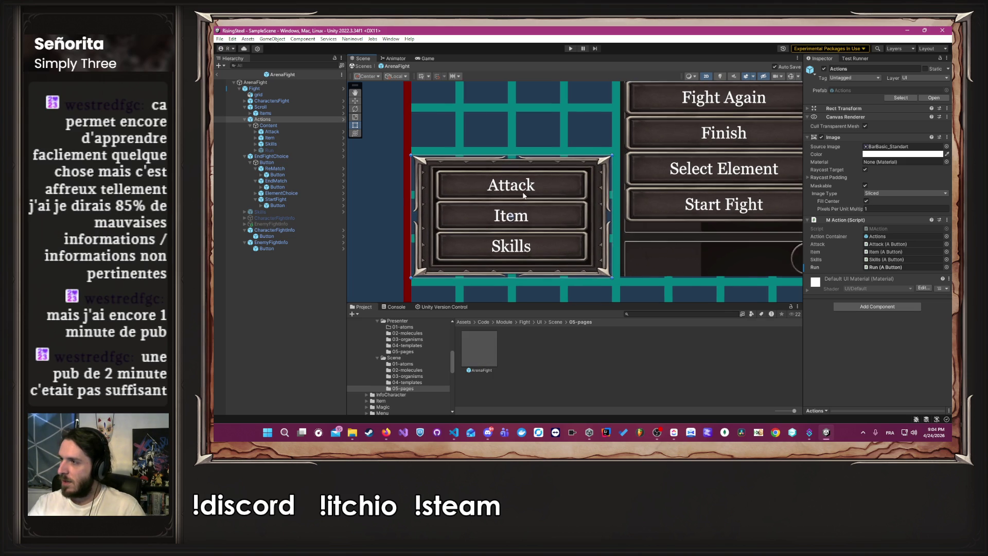
scroll(618, 247, up, 5)
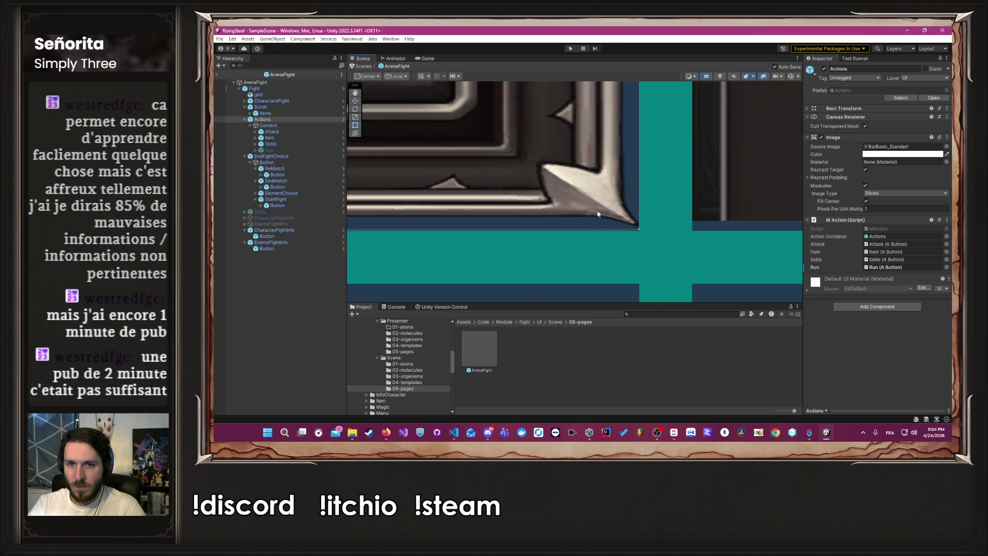
scroll(618, 242, up, 5)
drag(604, 111, 606, 120)
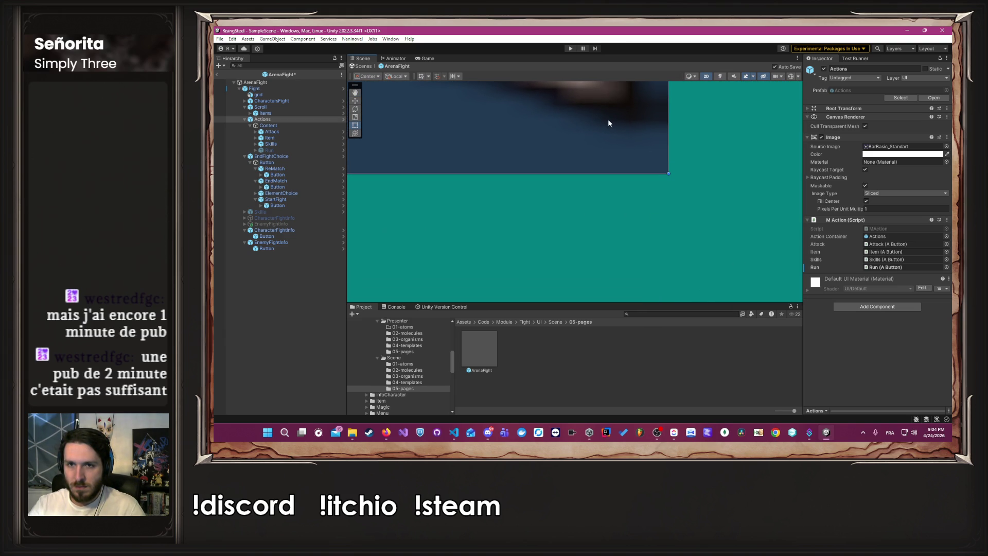
scroll(608, 156, down, 10)
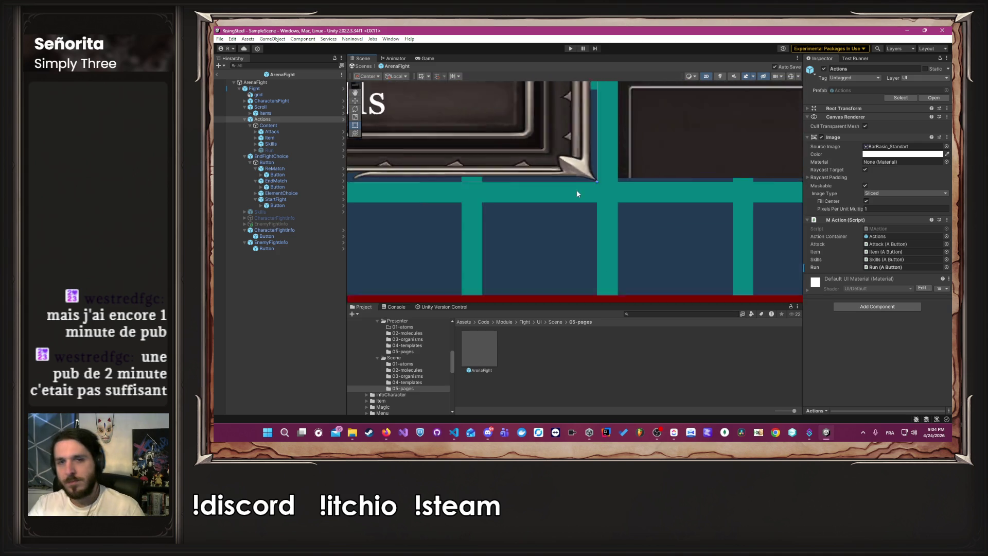
scroll(529, 177, up, 3)
Hide the alignment grid overlay and run the game
click(520, 174)
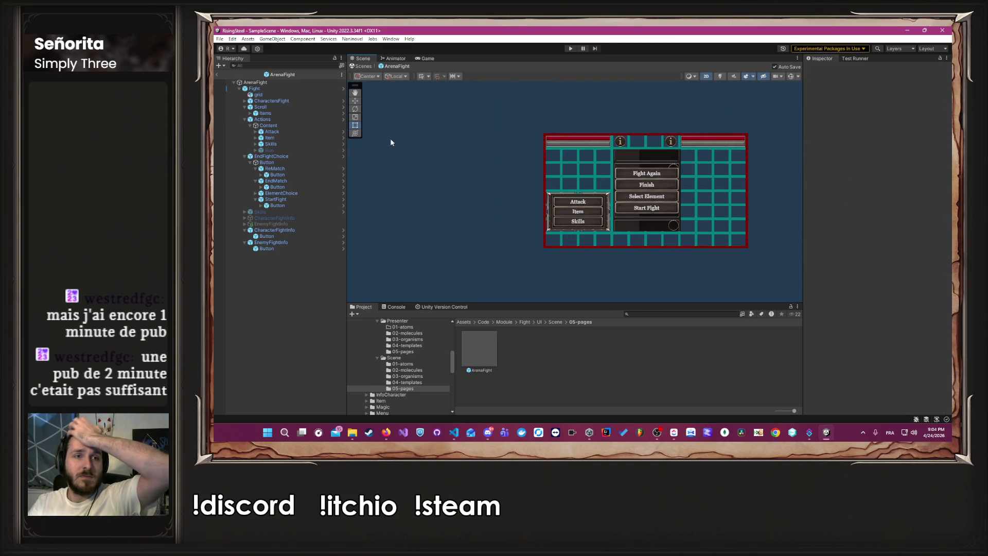
click(258, 95)
click(823, 69)
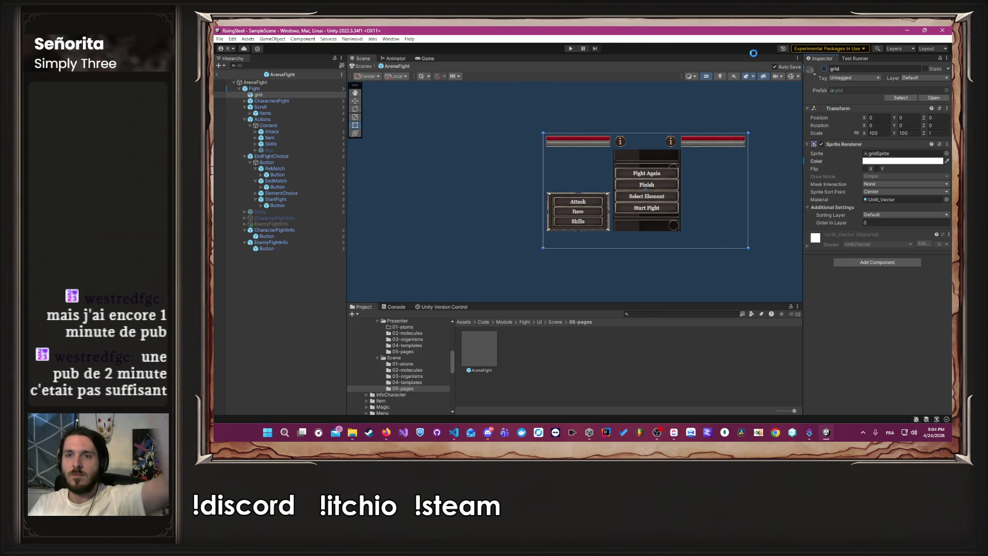
click(570, 49)
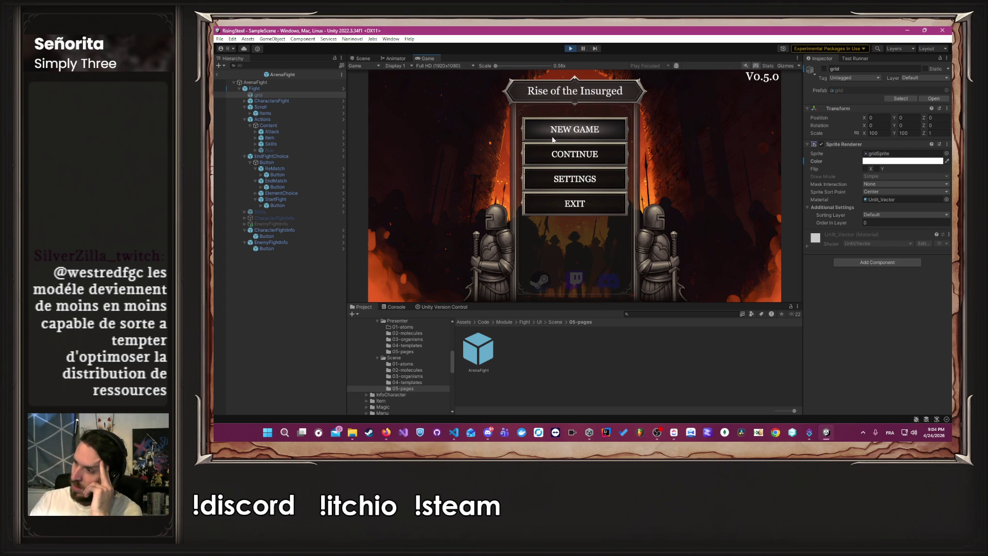
Continue the saved game, enter the Arena fight, use one of Ambre's skills, then stop the game
click(533, 155)
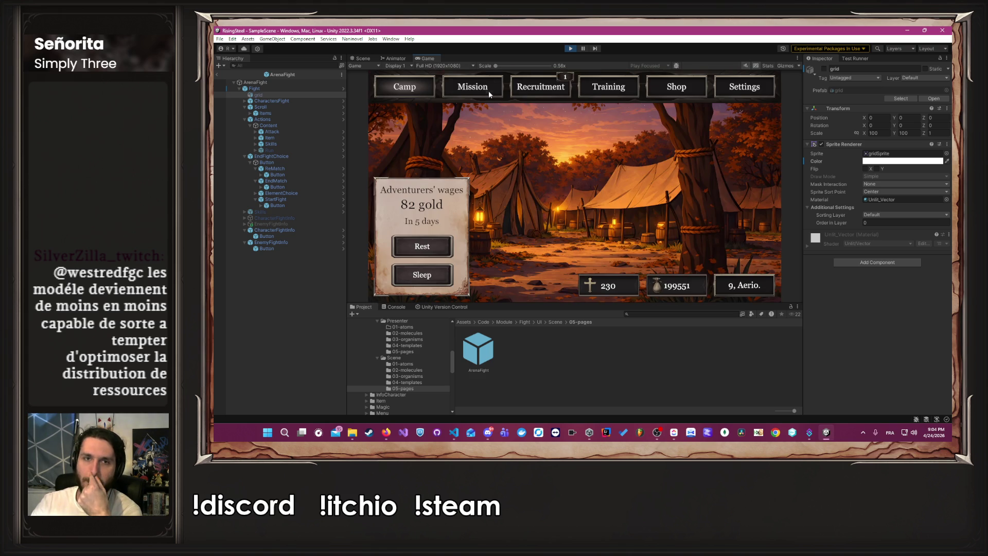
click(489, 91)
click(477, 122)
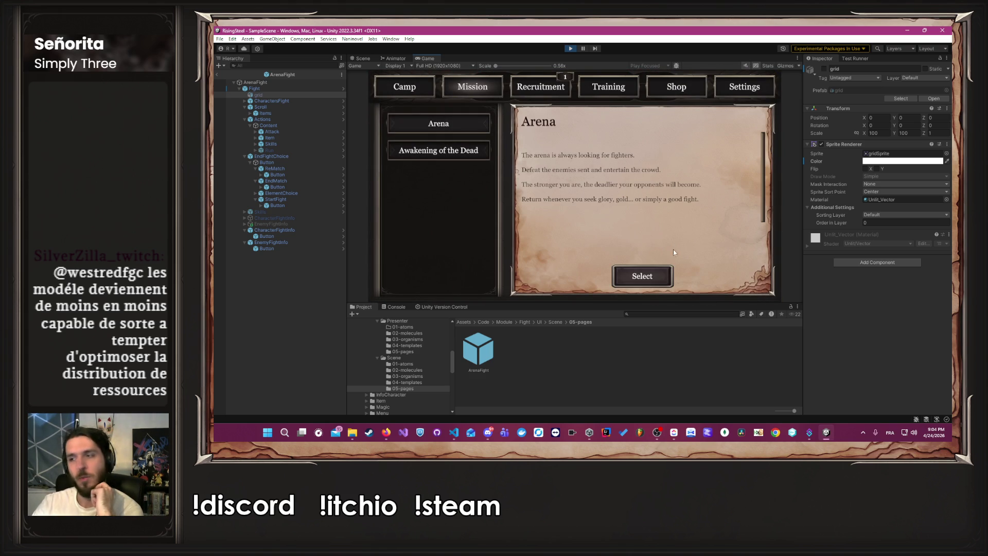
click(659, 276)
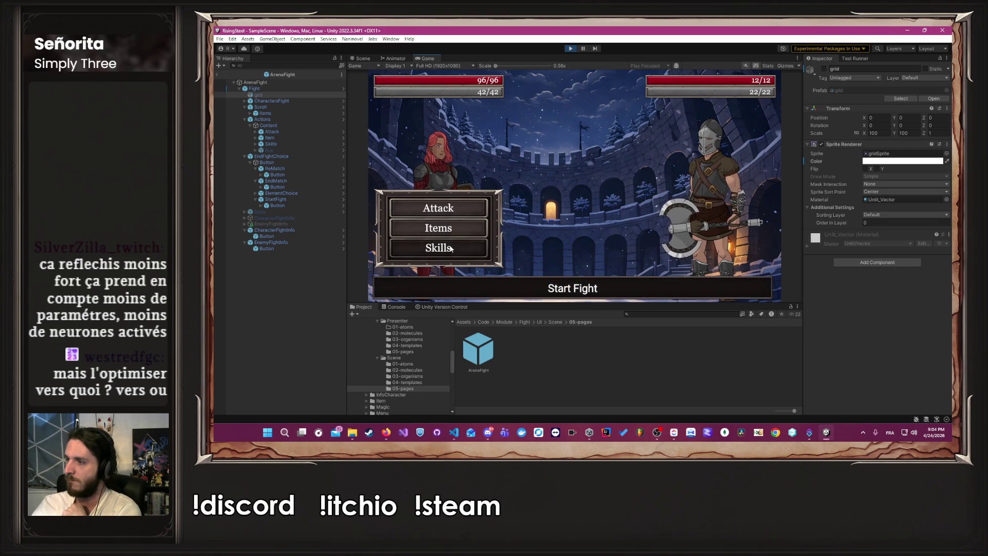
click(451, 249)
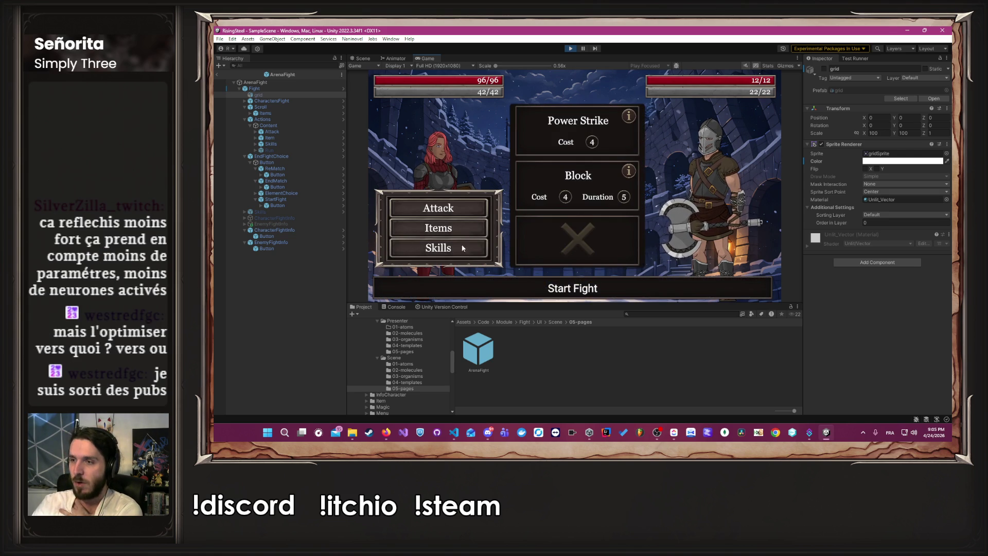
click(563, 183)
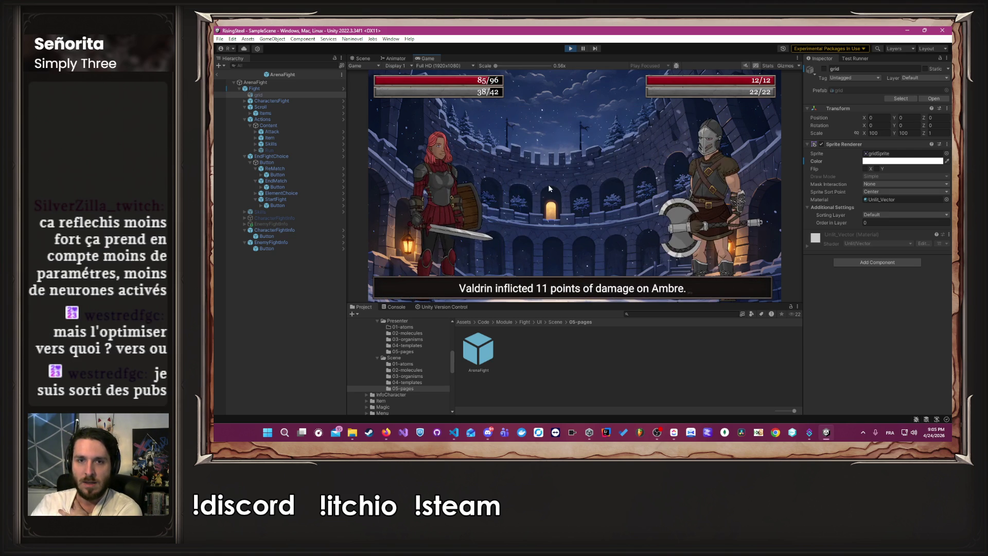
click(570, 48)
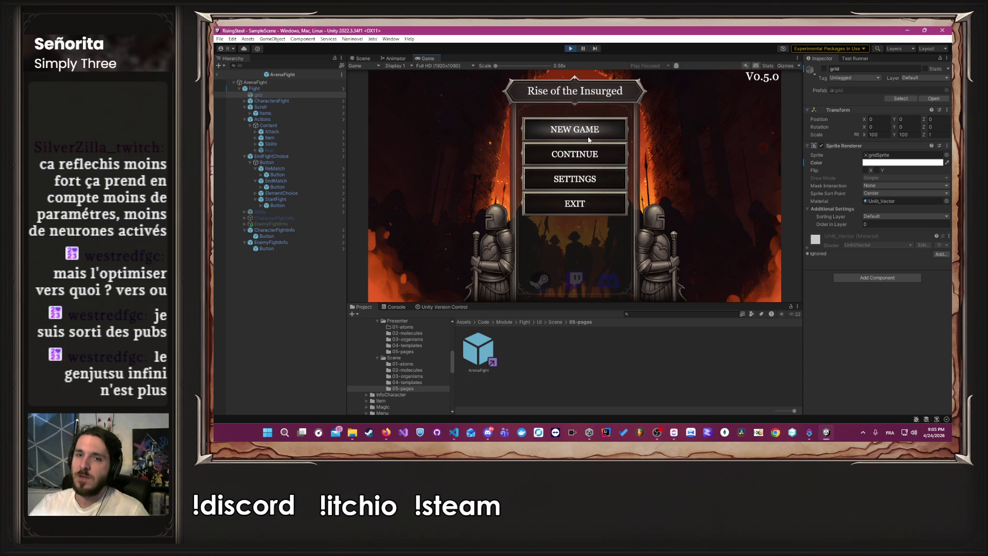
Continue the saved game and enter the Arena with Ambre as the fighter
click(584, 151)
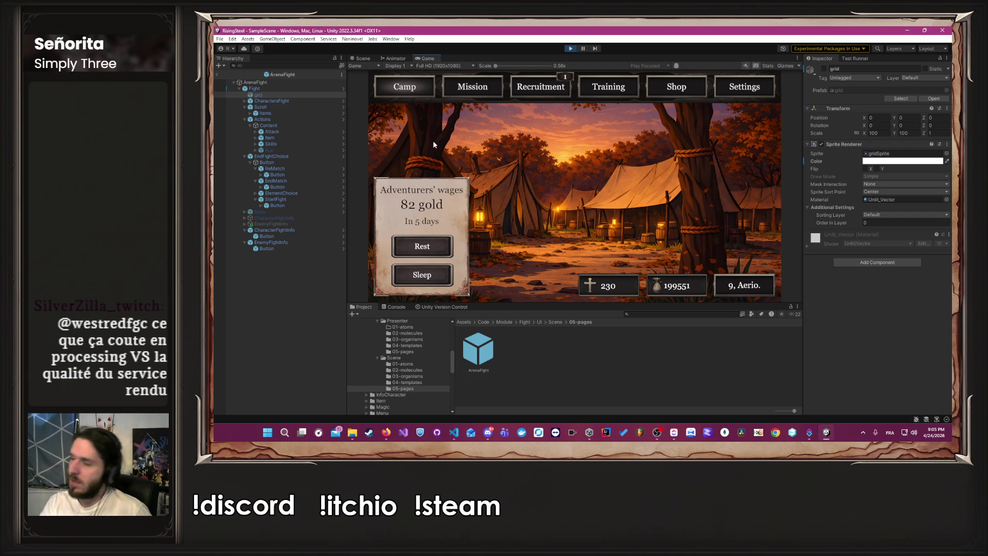
click(467, 93)
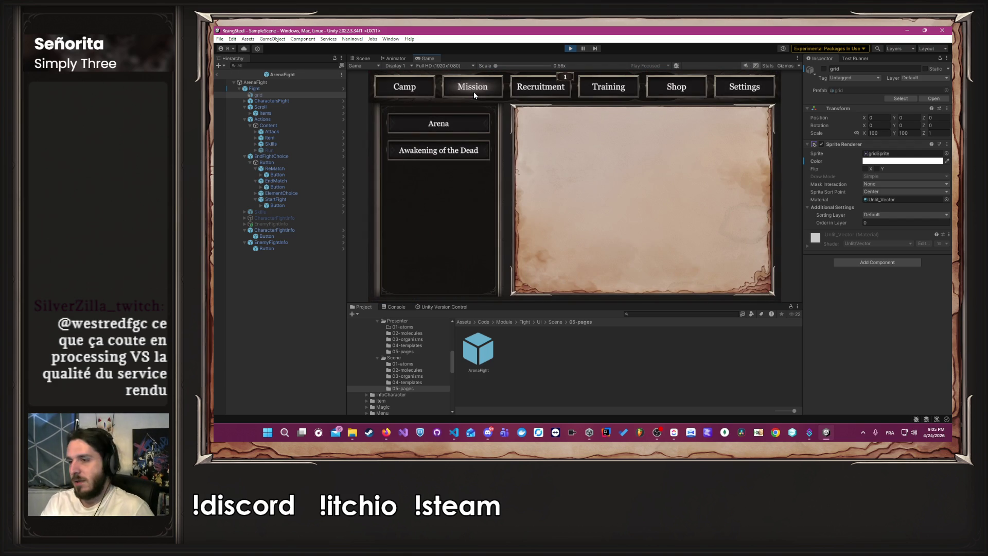
click(430, 119)
click(649, 277)
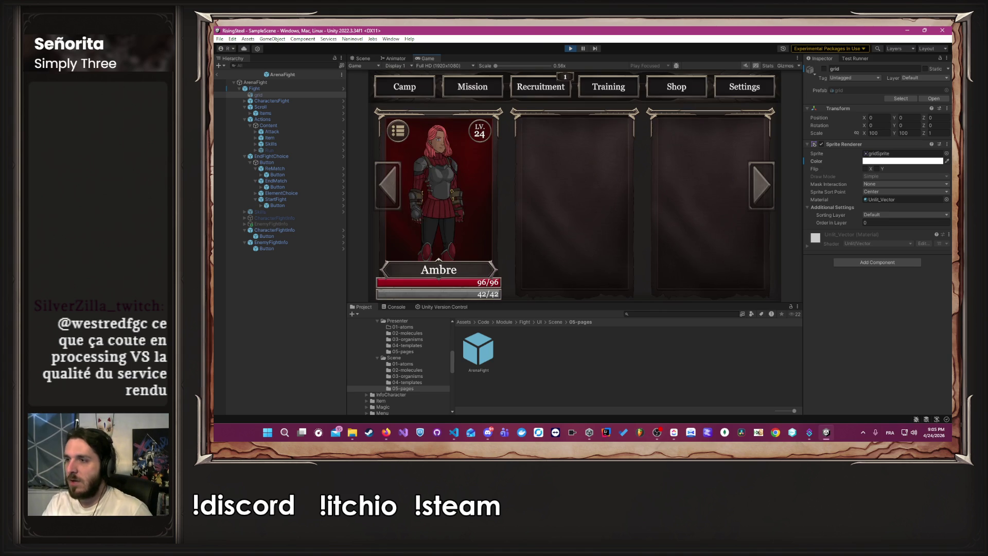
click(428, 182)
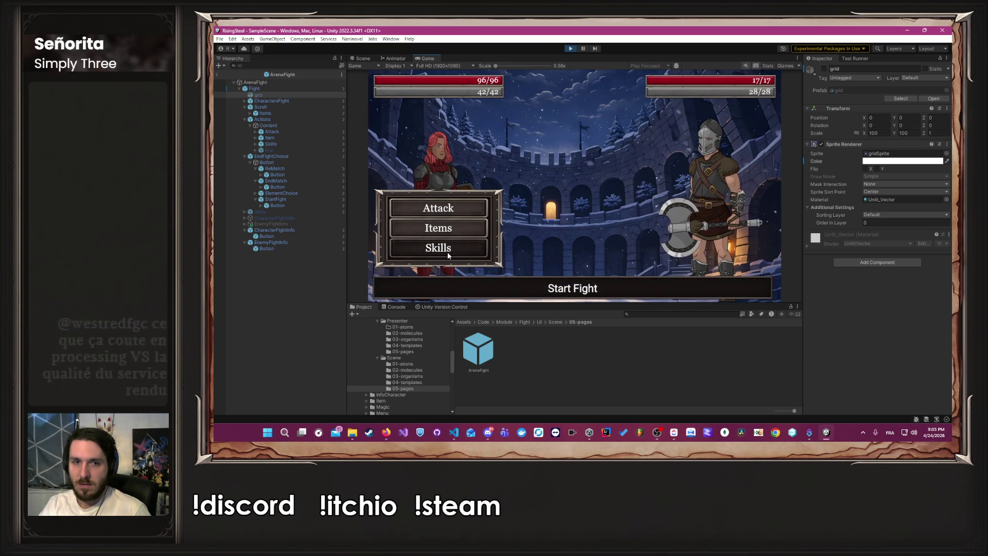
Have Ambre Block, finish Berenor with an attack, and start the rematch fight
click(437, 248)
click(547, 177)
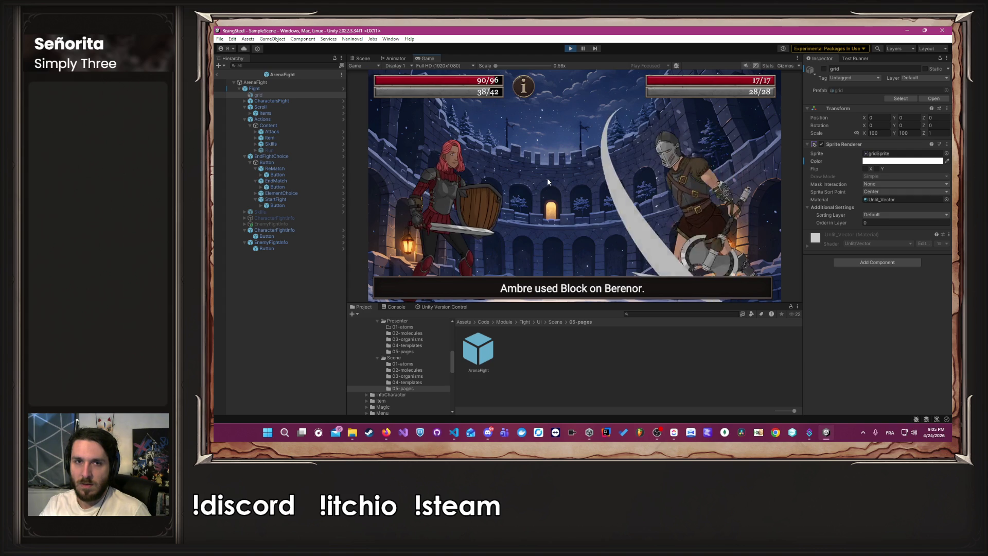
click(470, 208)
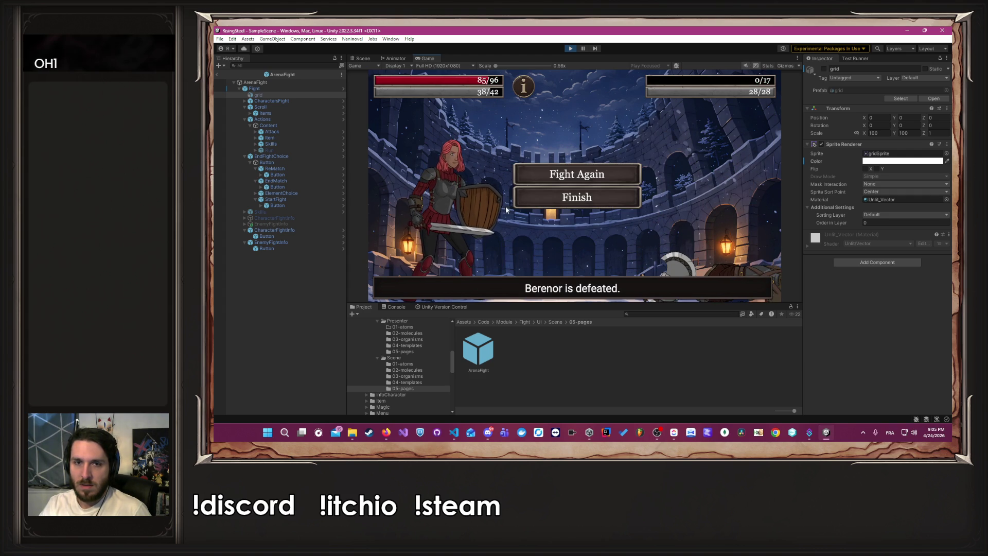
click(552, 175)
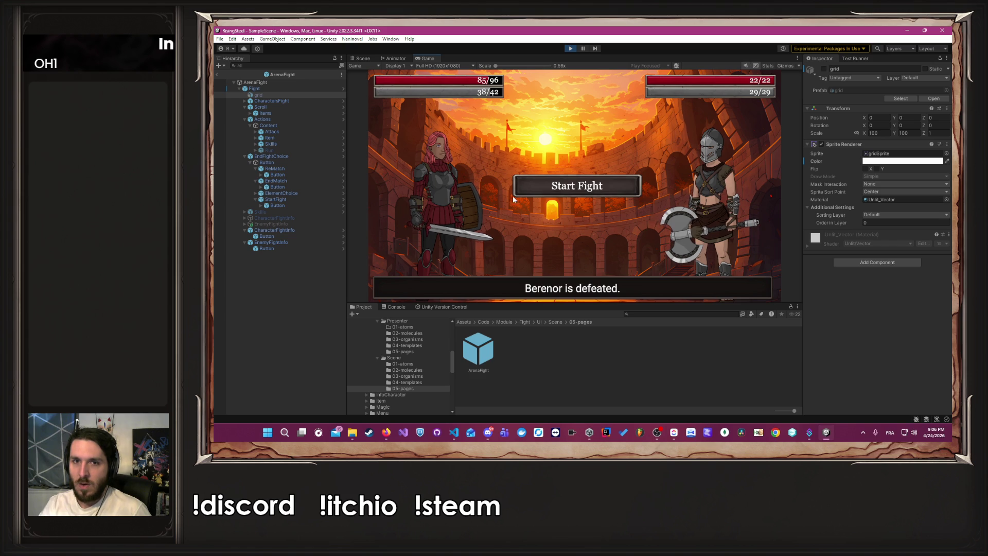
click(516, 195)
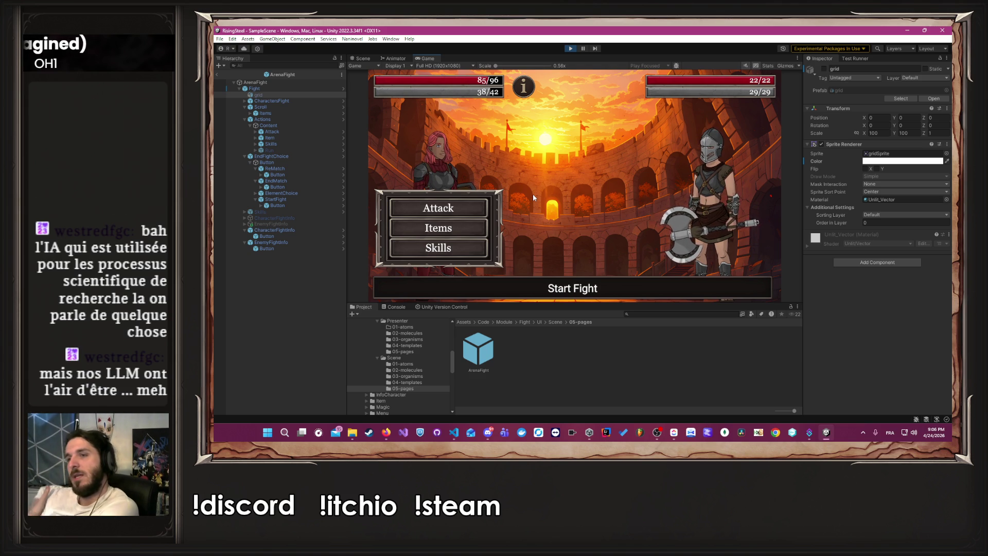
key(alt+Tab)
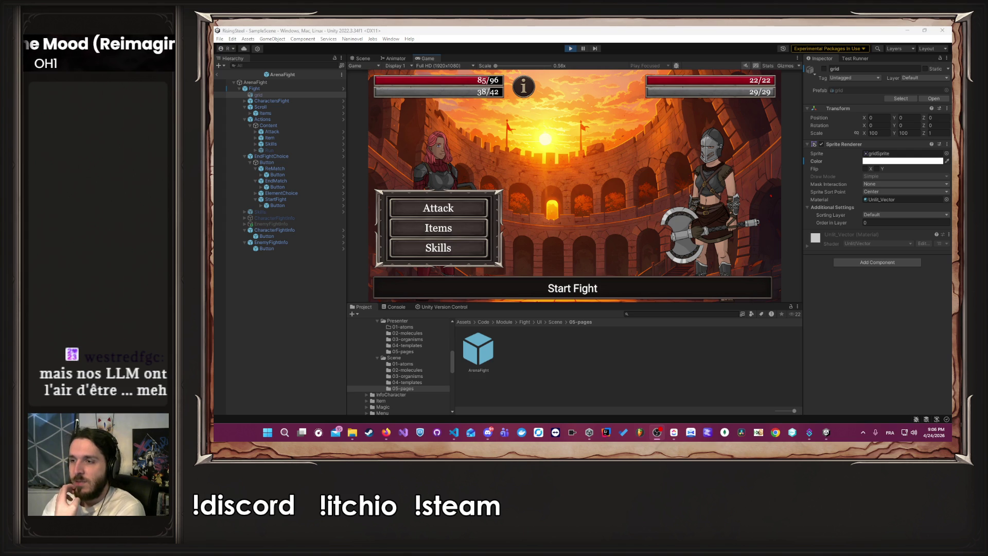
click(590, 210)
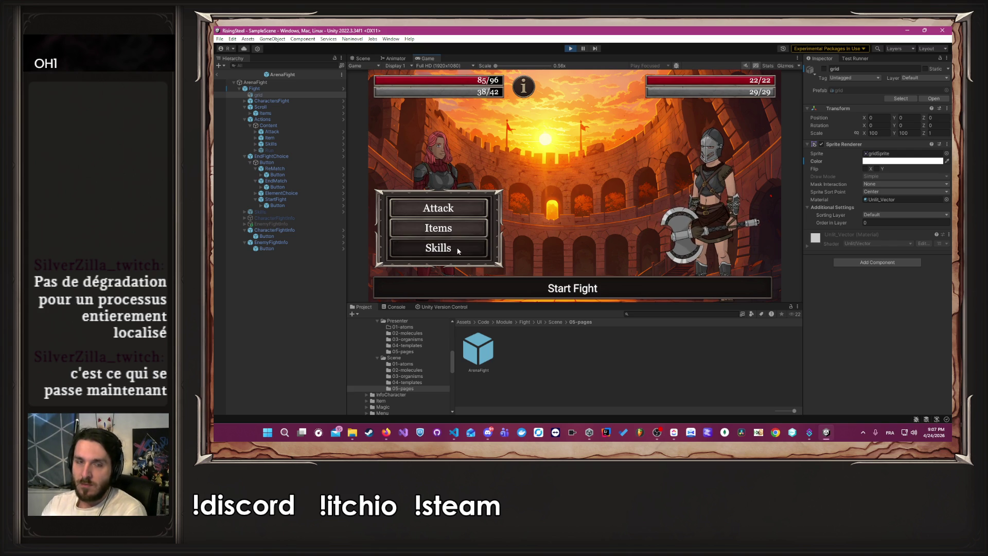
mouse_move(532, 94)
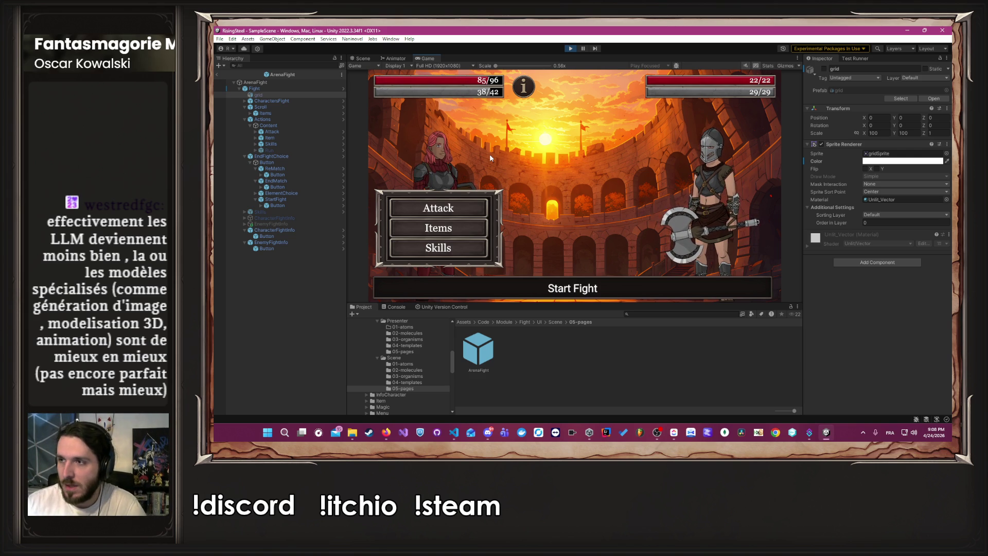
Glance at the Firefox windows, then exit Play mode back to the ArenaFight scene
click(387, 433)
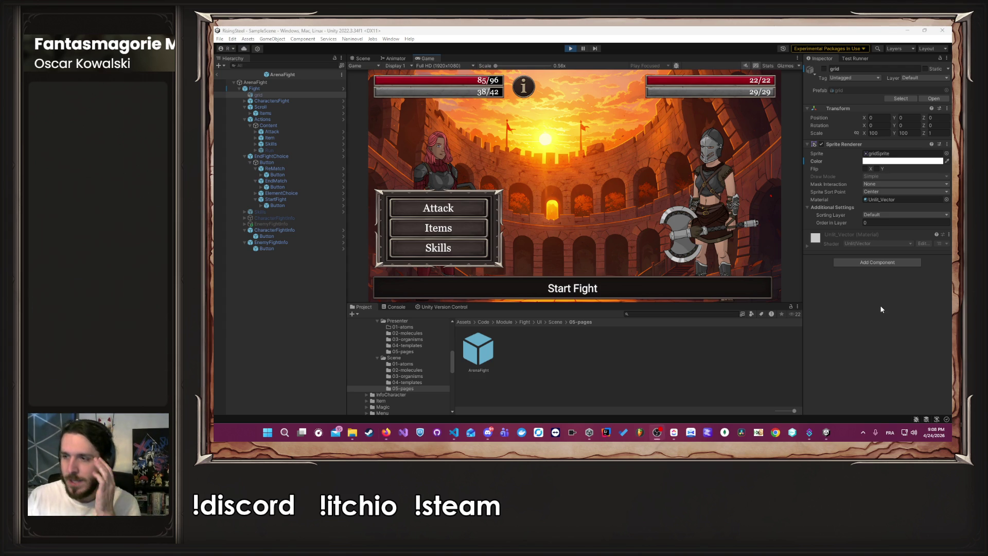
click(563, 191)
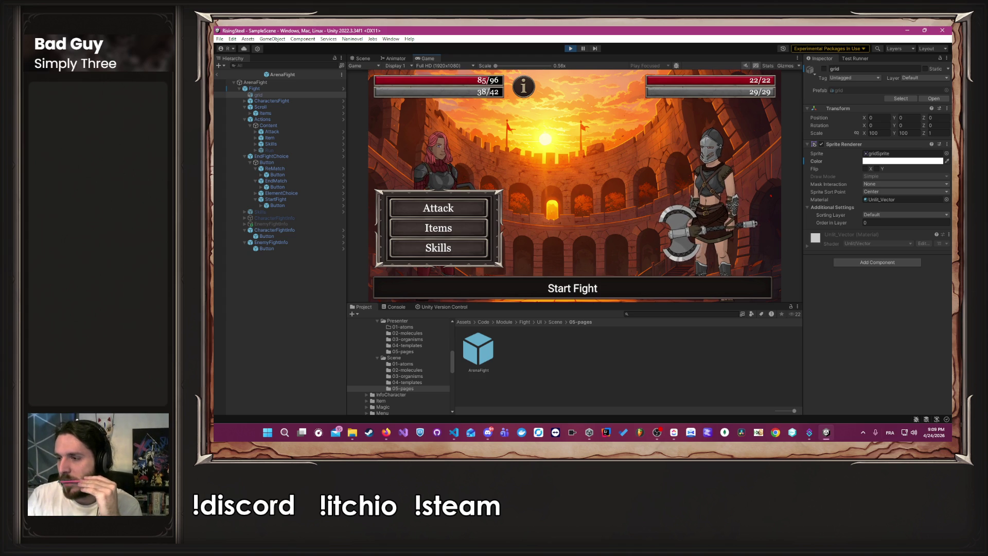
key(alt+Tab)
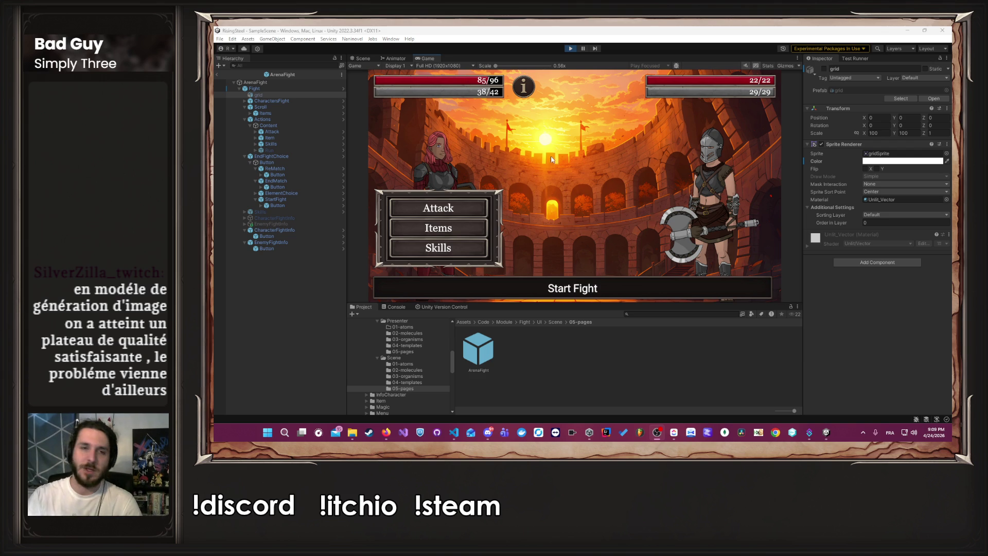
click(570, 48)
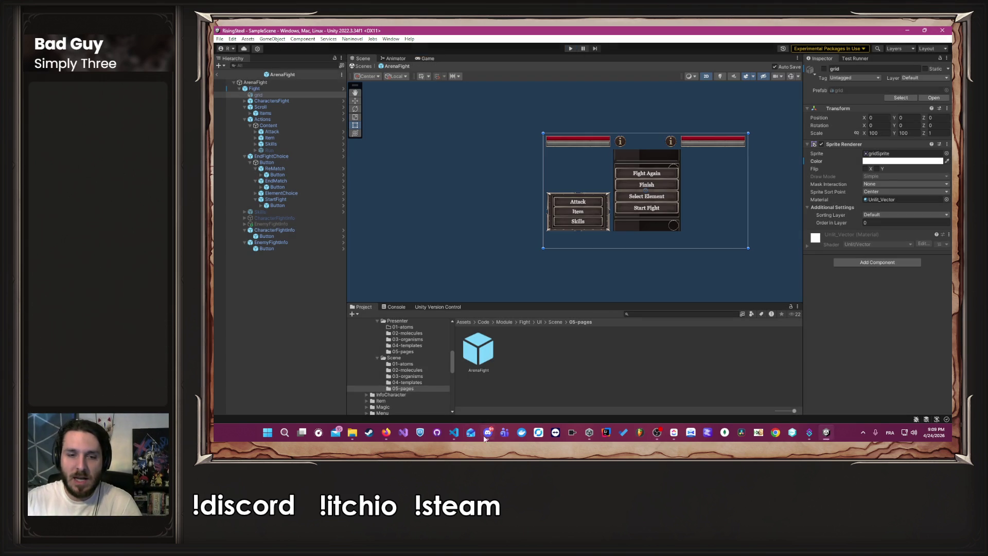
Zoom the Scene view, then switch to the VS Code window showing ACharacter.cs
scroll(711, 199, up, 3)
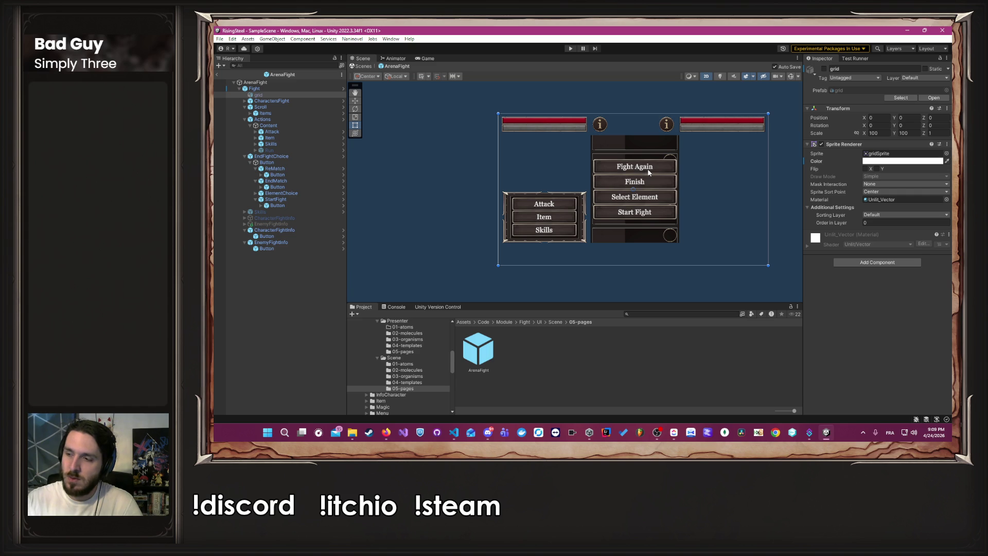
click(455, 433)
scroll(494, 232, up, 6)
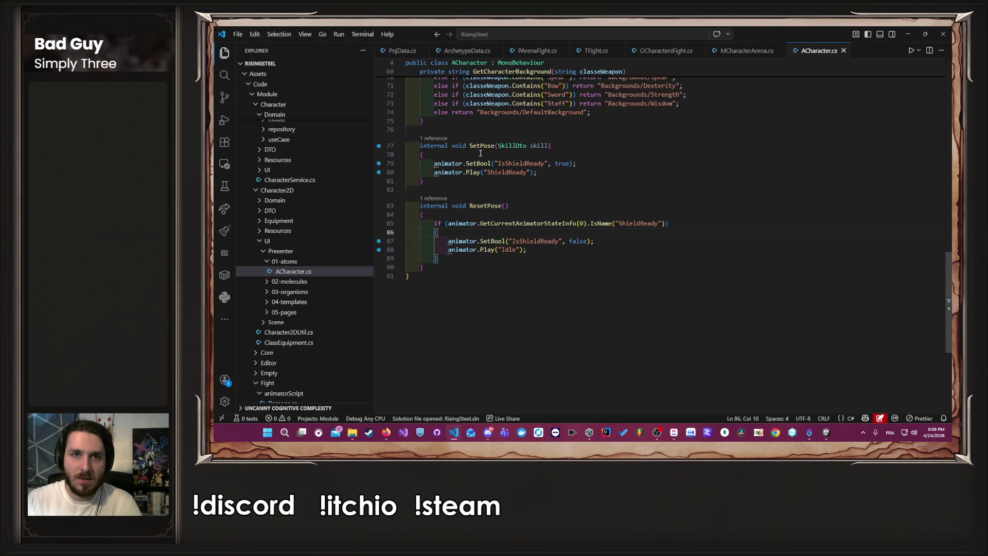
Open PArenaFight.cs and read through the SetStartFight method
click(534, 51)
scroll(552, 192, up, 10)
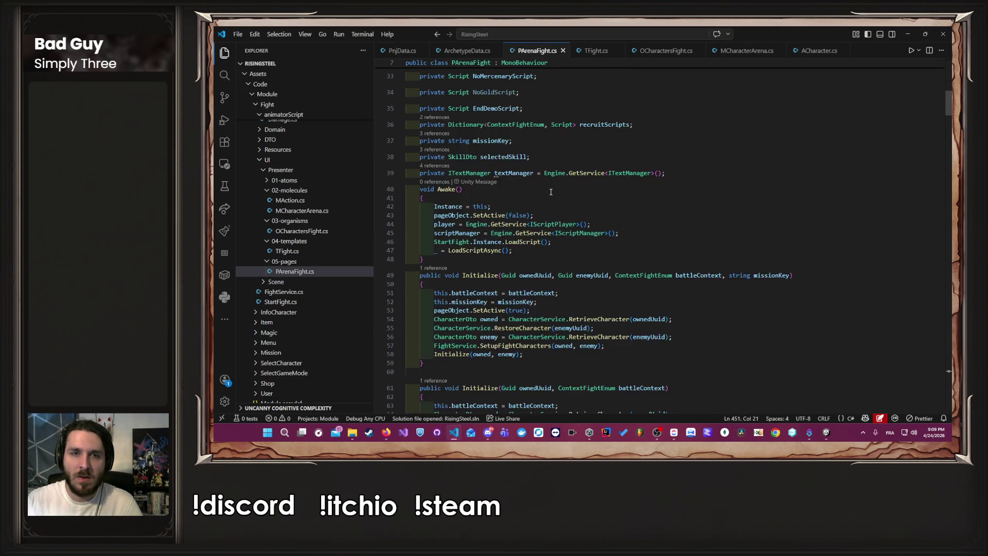
scroll(552, 192, down, 5)
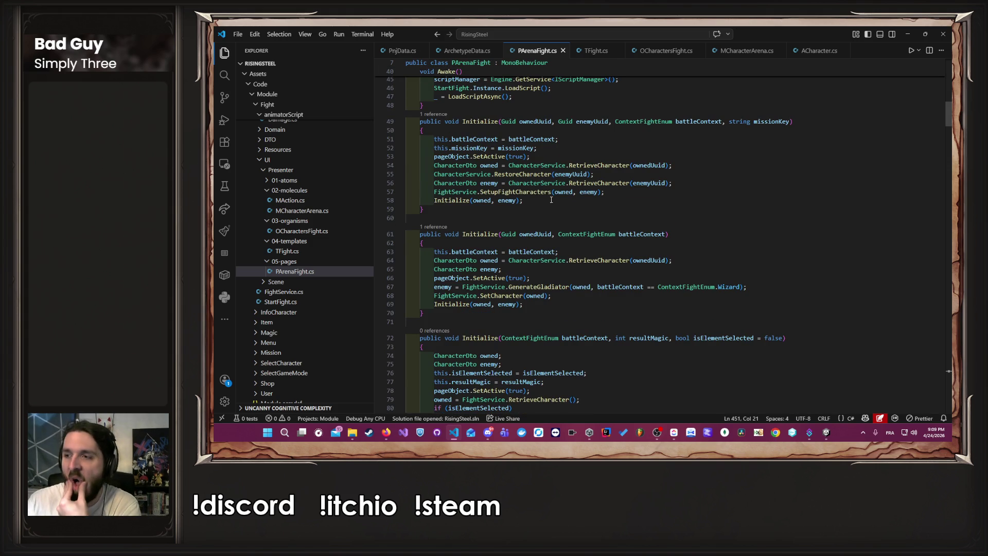
scroll(551, 200, down, 9)
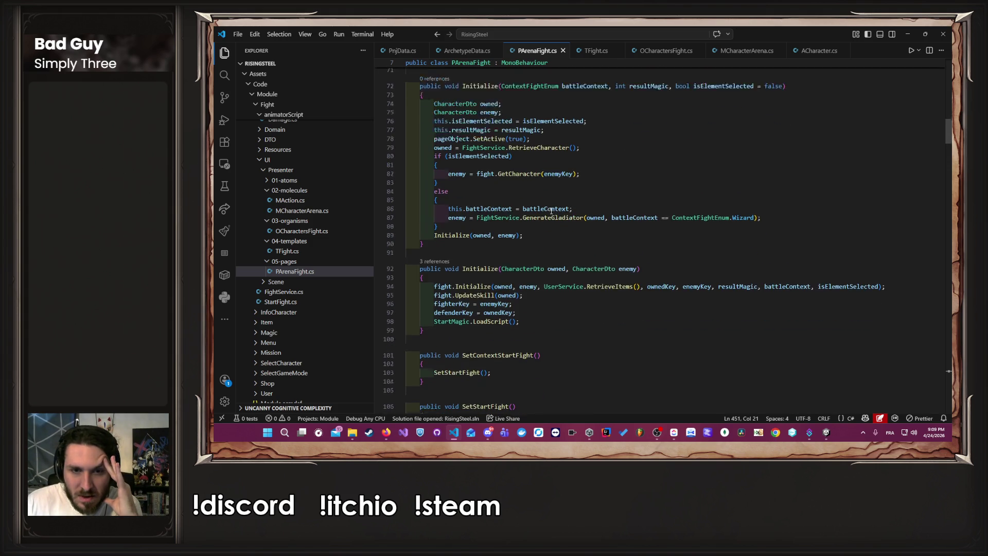
click(553, 215)
scroll(552, 215, down, 3)
scroll(553, 215, down, 2)
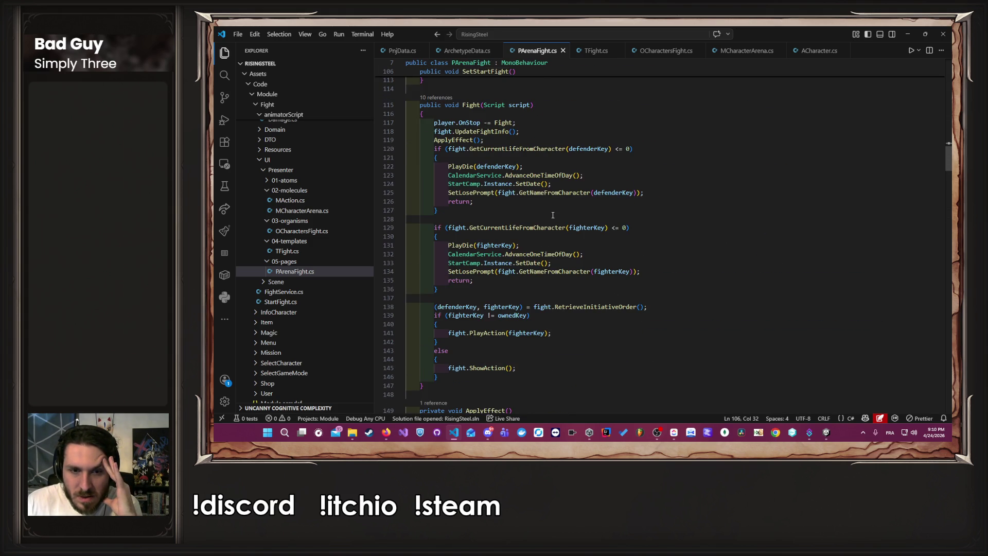
scroll(544, 214, up, 3)
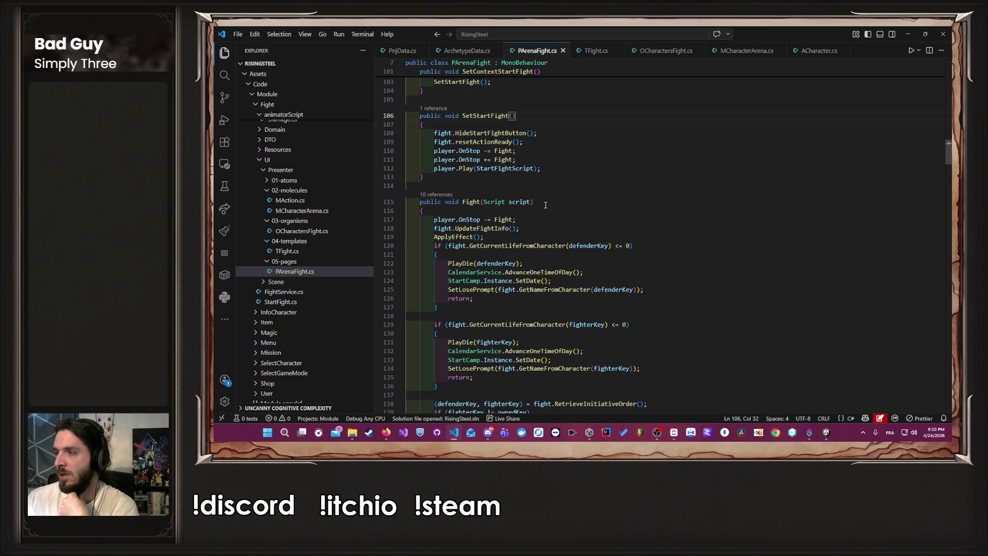
scroll(546, 205, up, 2)
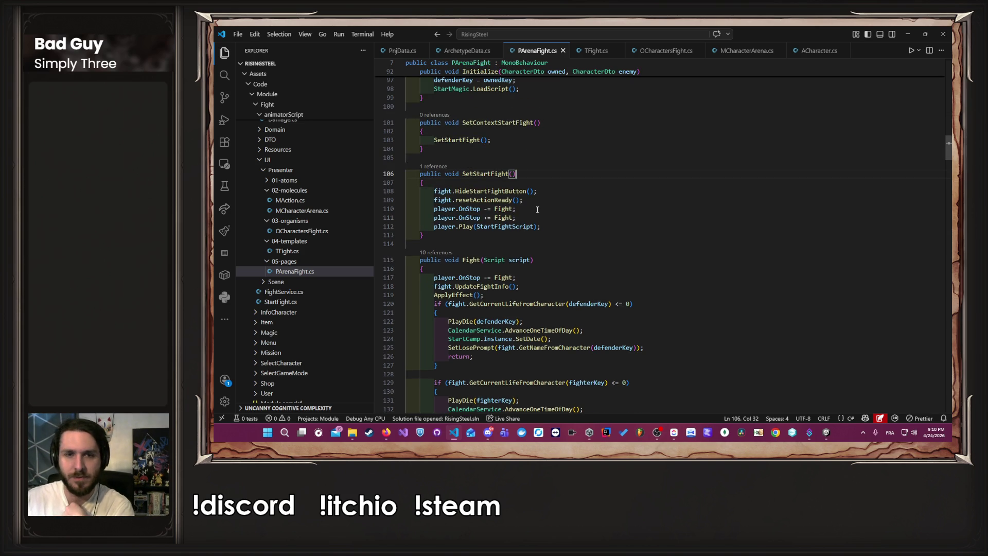
Inspect the resetActionReady call and uses of fight, then open ApplyEffect in FightService.cs
mouse_move(500, 210)
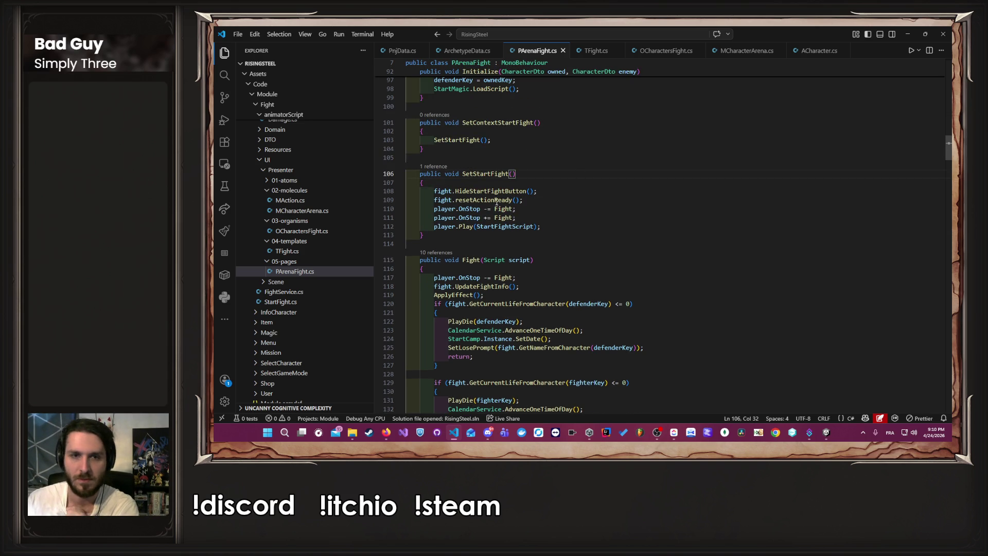
click(492, 201)
click(433, 200)
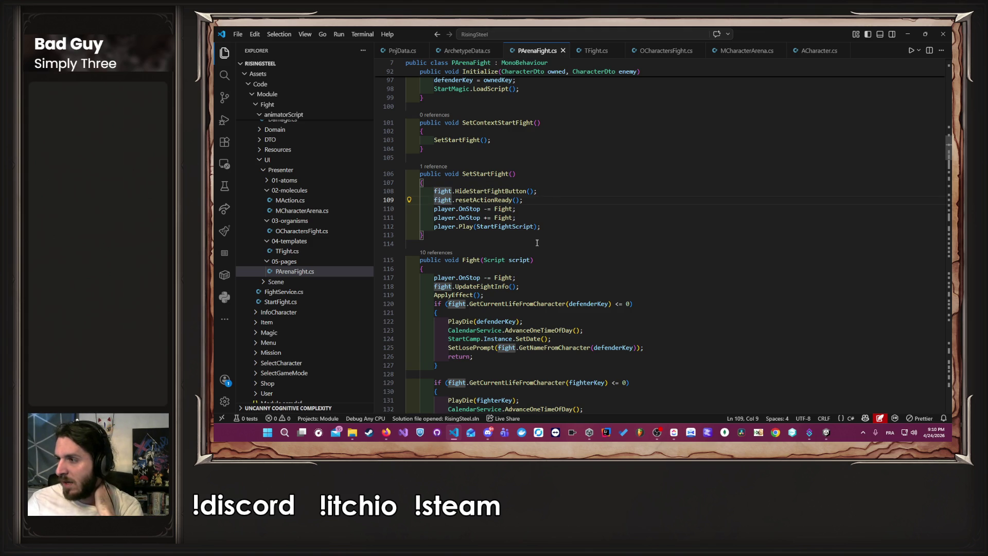
scroll(536, 243, down, 10)
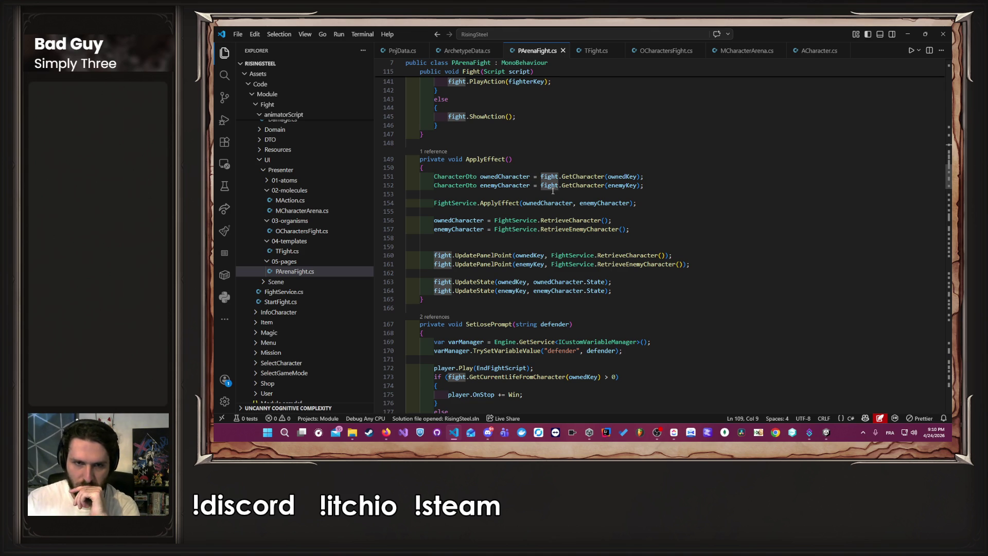
ctrl+click(503, 203)
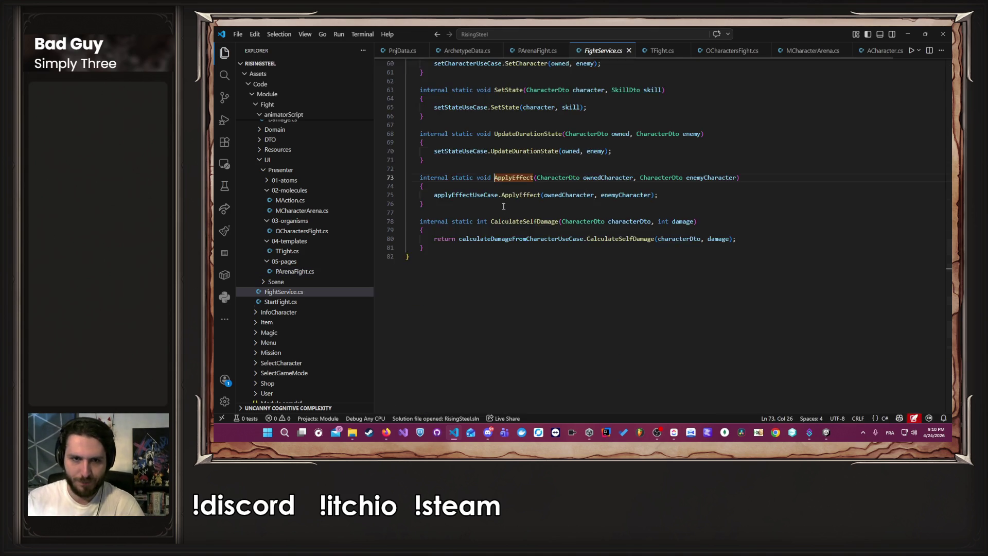
Follow ApplyEffect into ApplyEffectUseCase.cs, then Character.cs's ApplyEffect and SetDefaultState, and go back
ctrl+click(520, 218)
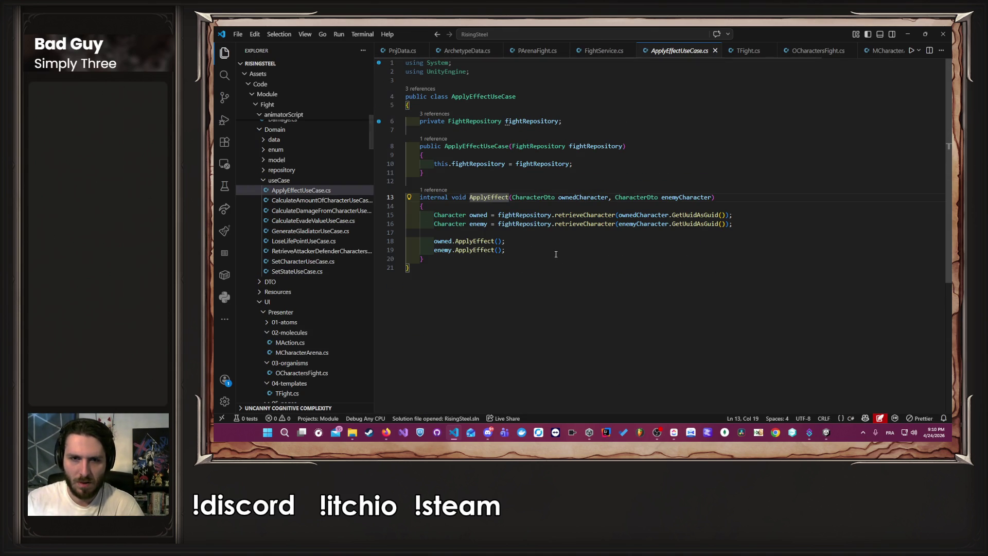
ctrl+click(474, 250)
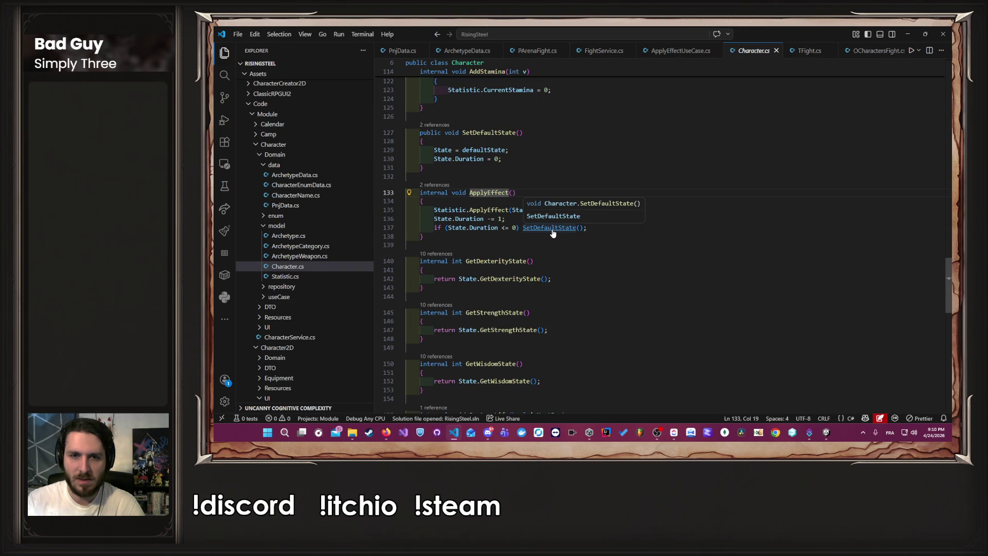
ctrl+click(554, 230)
key(alt+Left)
key(alt+Left)
key(alt+Left)
key(alt+Right)
key(alt+Left)
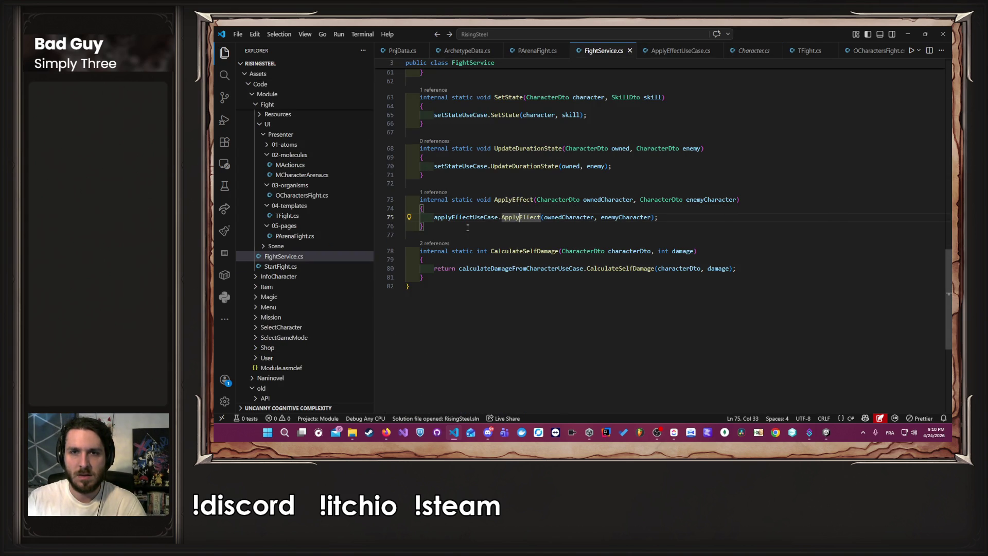
Duplicate the SetState method directly below the original in FightService.cs and save
scroll(468, 228, up, 3)
drag(389, 201, 387, 170)
key(ctrl+c)
click(442, 204)
key(Return)
key(ctrl+v)
key(Return)
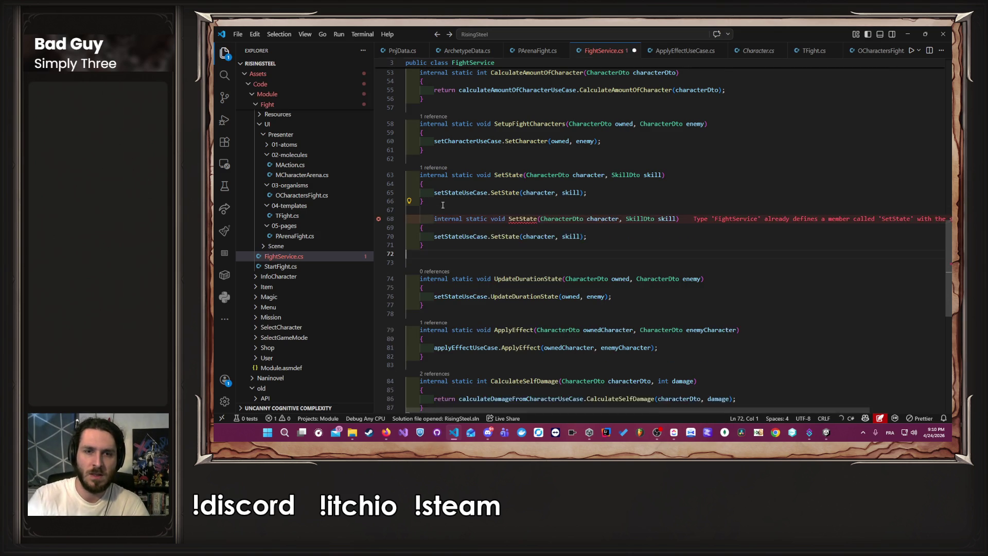
key(ctrl+s)
Rename the copy to SetDefaultState and drop its skill parameter and the skill argument in its call
click(495, 226)
text(Default)
key(ctrl+s)
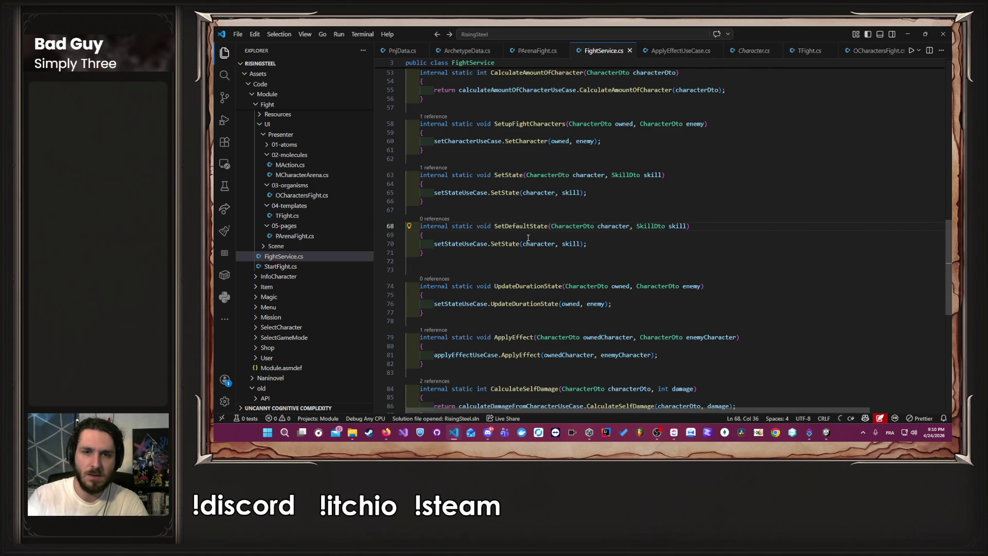
drag(689, 227, 629, 227)
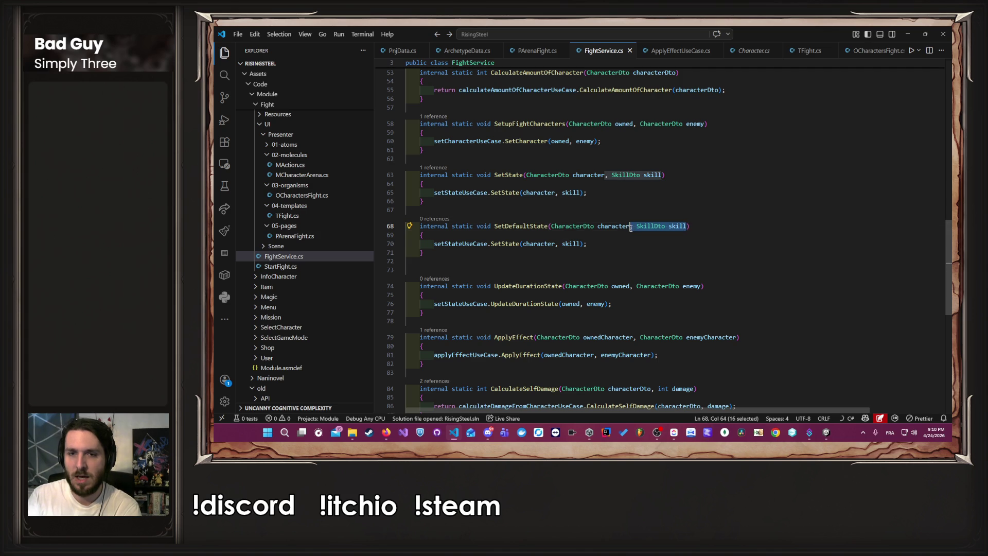
key(BackSpace)
click(616, 218)
double_click(571, 244)
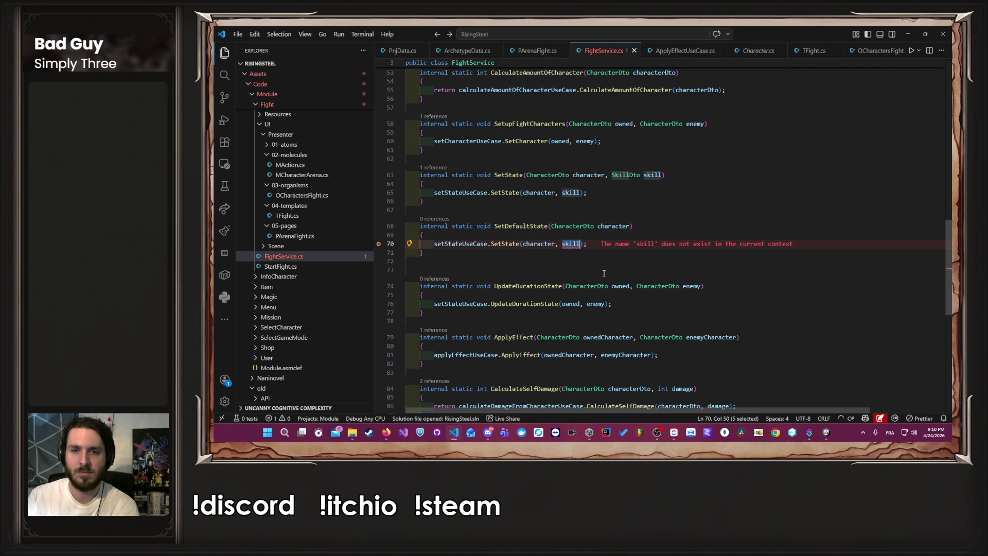
text(null)
key(BackSpace)
key(BackSpace)
key(BackSpace)
Revert the copy's name to SetState, leaving a character-only SetState overload, and save
double_click(520, 227)
mouse_move(509, 248)
key(ctrl+c)
double_click(509, 245)
key(ctrl+v)
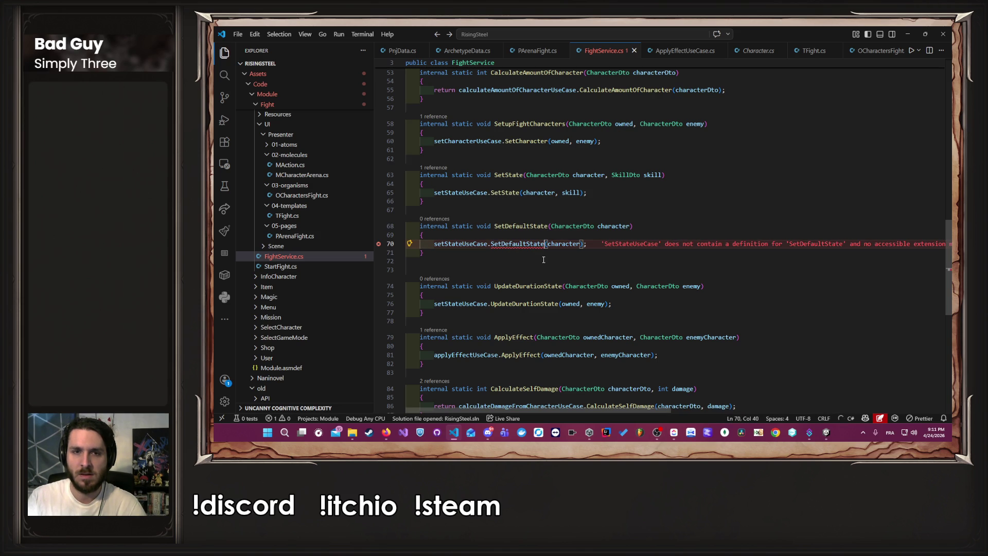
key(ctrl+z)
key(ctrl+c)
double_click(520, 227)
key(ctrl+v)
key(ctrl+s)
mouse_move(543, 245)
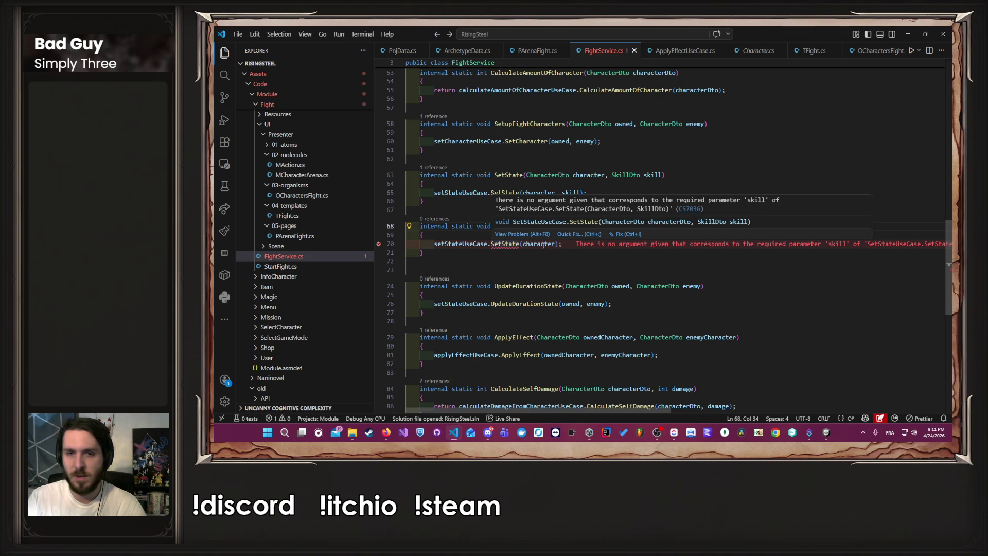
key(Down)
key(Down)
key(Down)
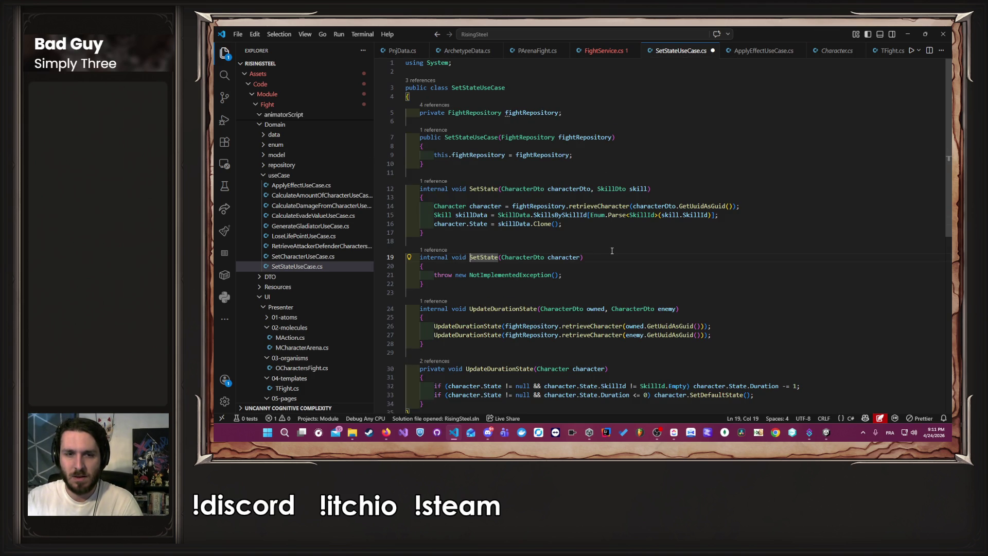
Replace the throw NotImplementedException in SetState(character) with character.SetDefaultState();
scroll(613, 252, down, 2)
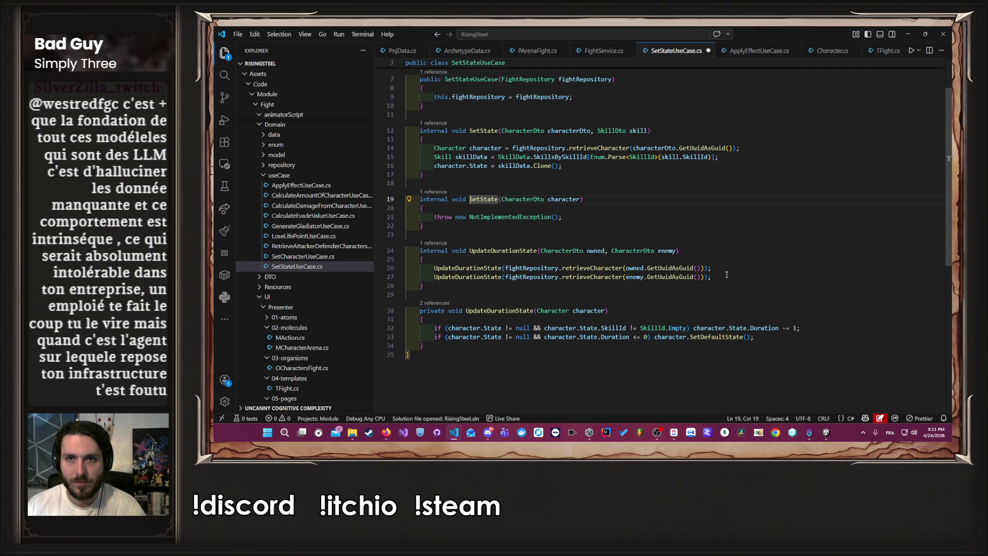
key(ctrl+s)
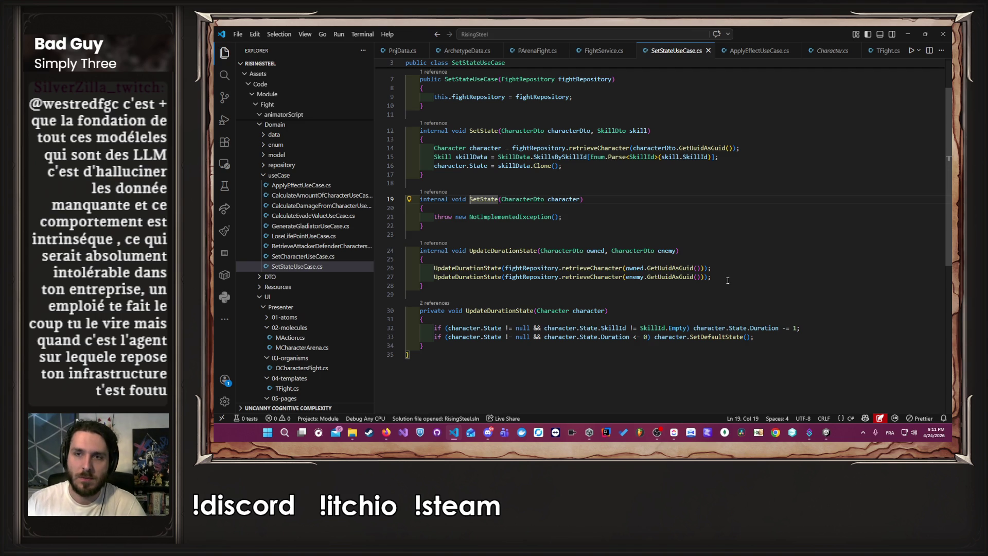
drag(755, 336, 654, 337)
drag(562, 217, 435, 217)
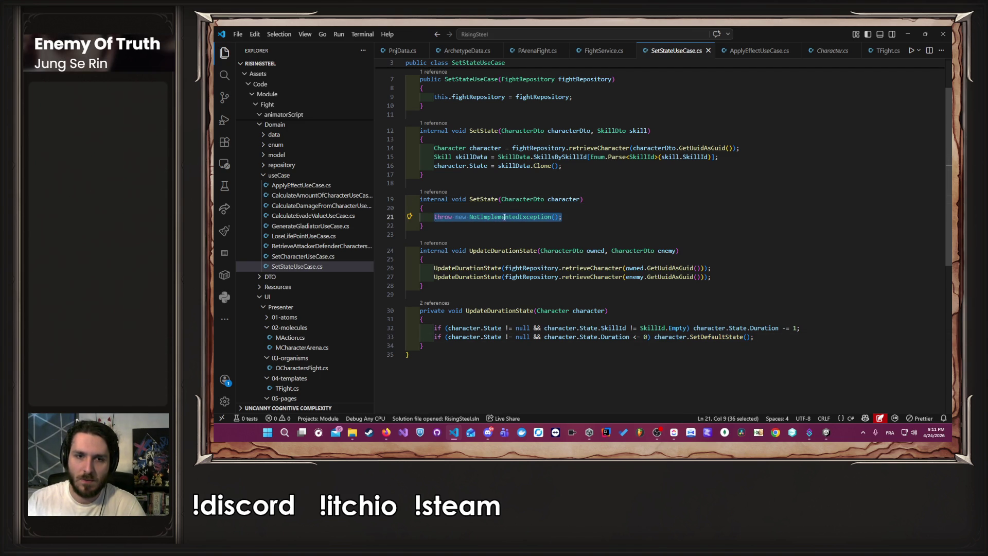
key(ctrl+v)
double_click(499, 310)
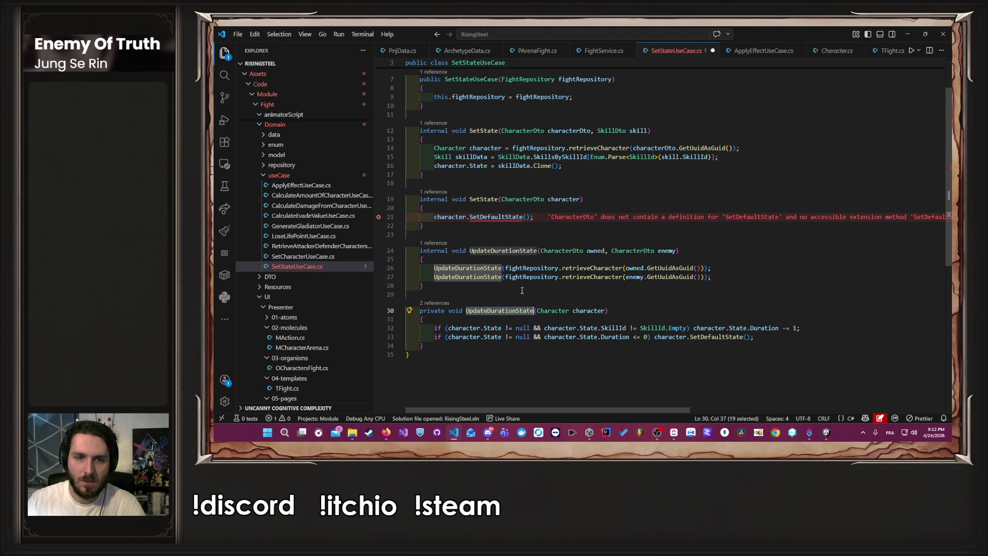
Call fightRepository.retrieveCharacter(character.GetUuidAsGuid()).SetDefaultState() instead, removing the old line, and save
click(515, 215)
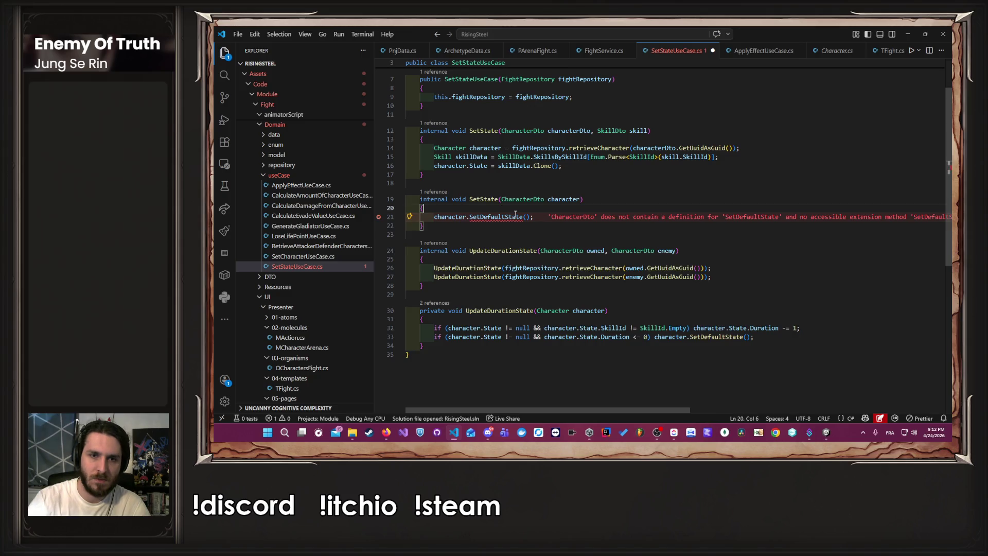
text(fightRepository.retrieveCharacter(owned.GetUuidAsGuid())
key(Tab)
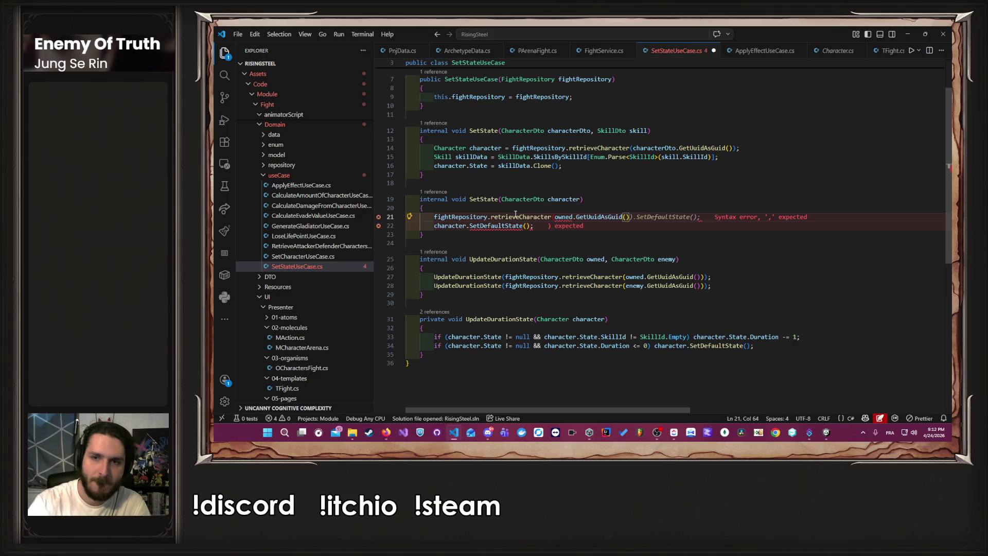
key(Down)
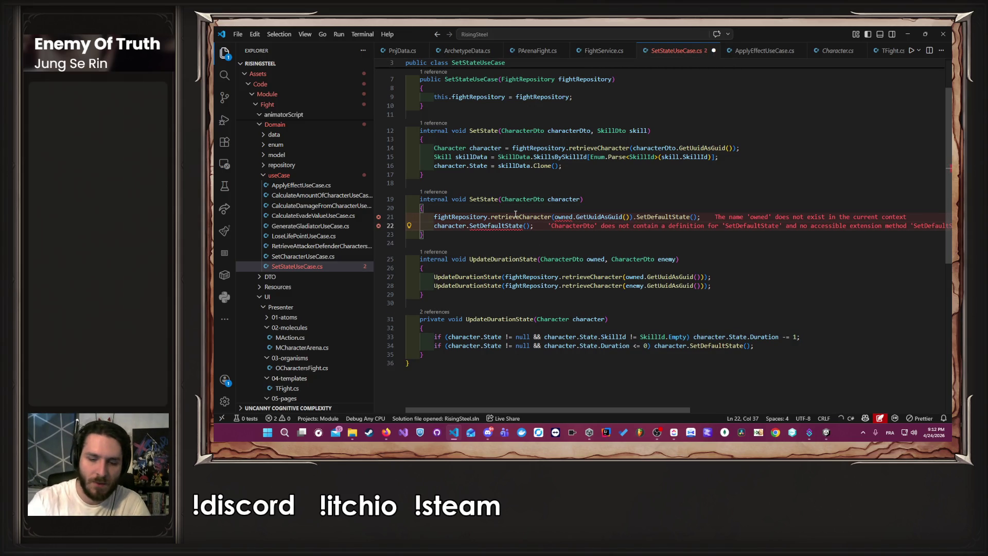
key(shift+Home)
key(BackSpace)
key(BackSpace)
key(ctrl+s)
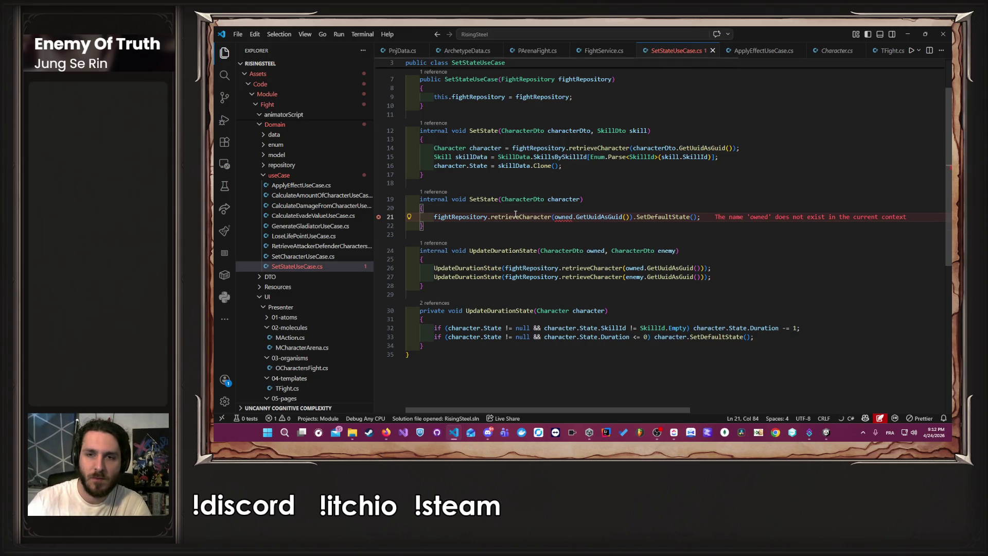
double_click(564, 217)
text(character)
key(ctrl+s)
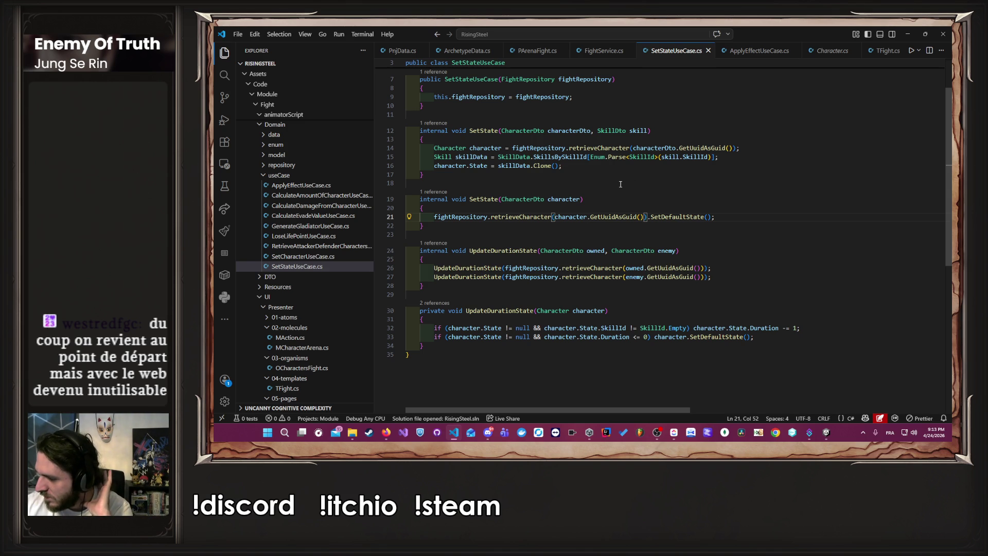
Check the SetState wrapper in FightService.cs, then switch to PArenaFight.cs at the ApplyEffect call
drag(619, 203, 613, 231)
click(609, 232)
click(601, 51)
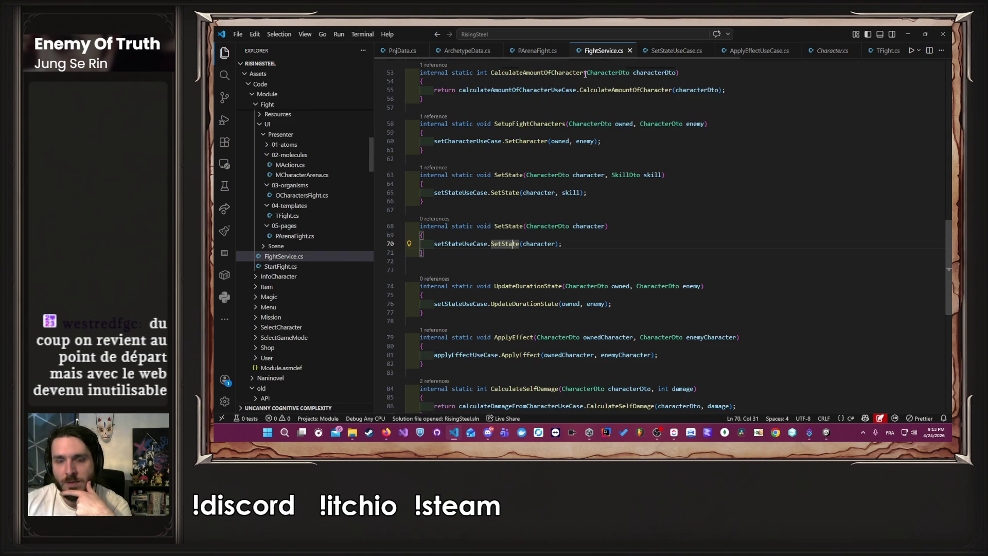
click(530, 50)
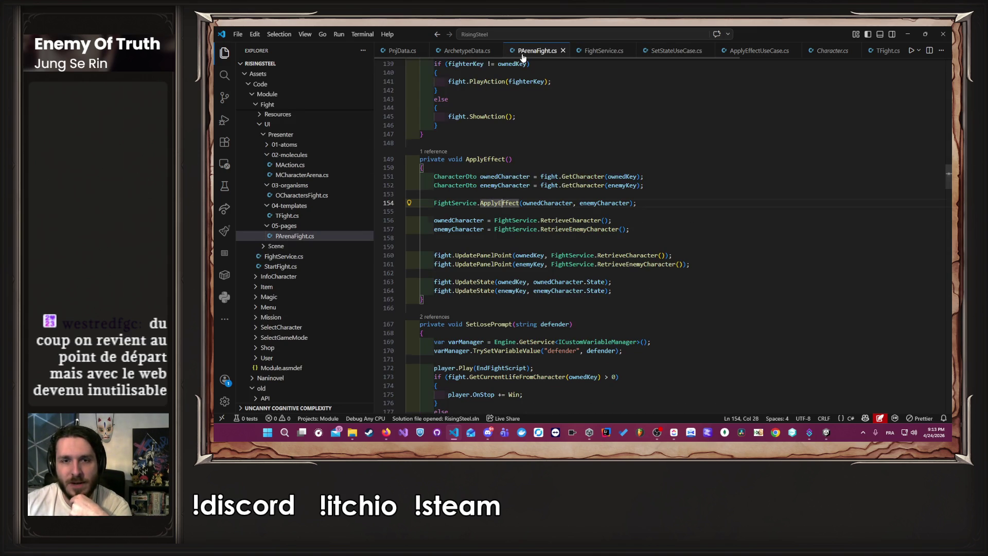
click(659, 205)
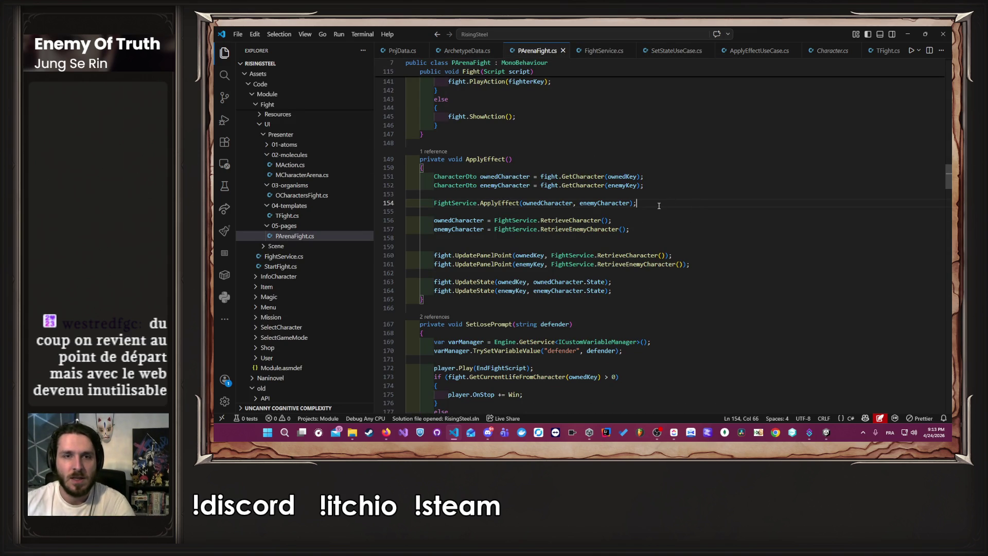
Select the two GetCharacter lines in ApplyEffect and scroll up to SetStartFight
scroll(658, 206, up, 5)
scroll(658, 206, down, 4)
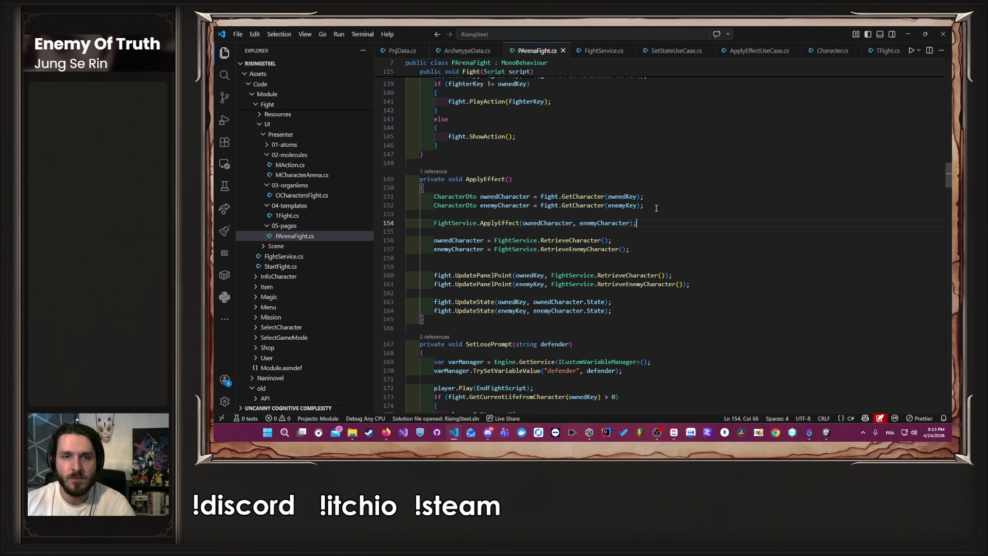
scroll(656, 208, up, 12)
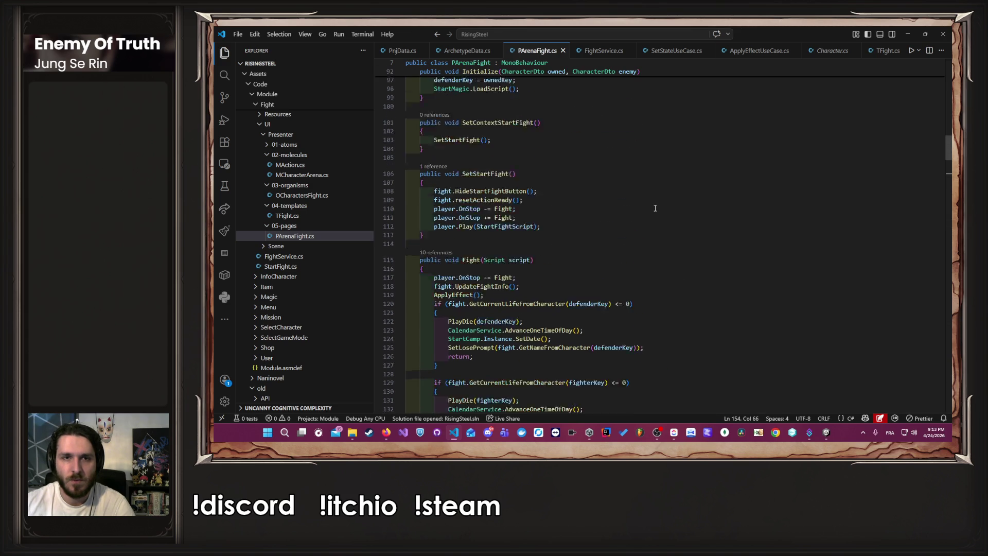
scroll(572, 220, down, 13)
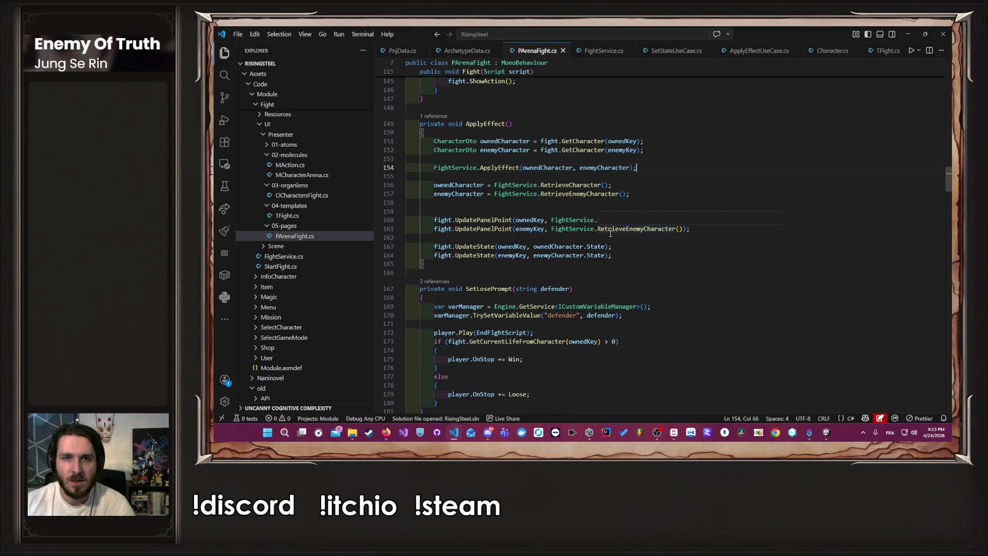
drag(631, 233, 407, 224)
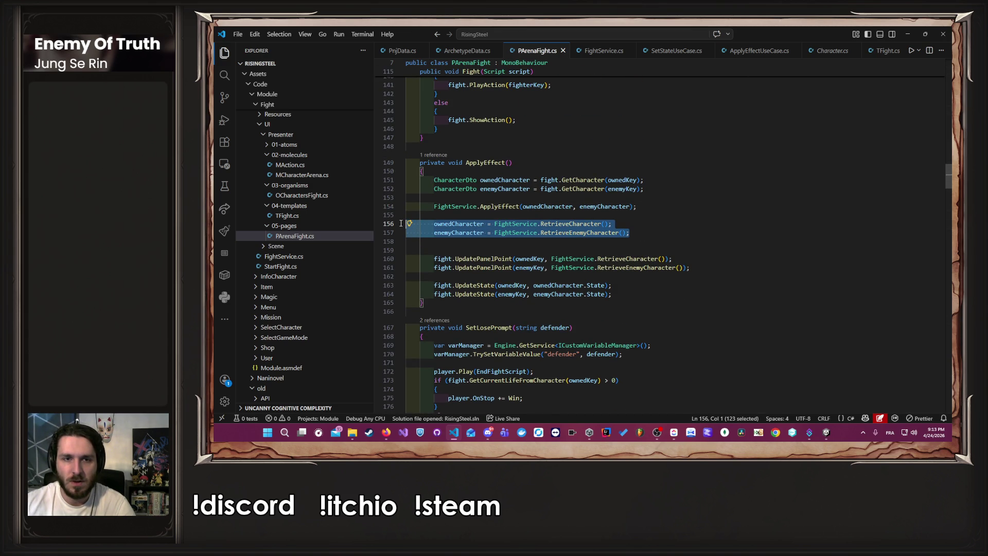
click(627, 217)
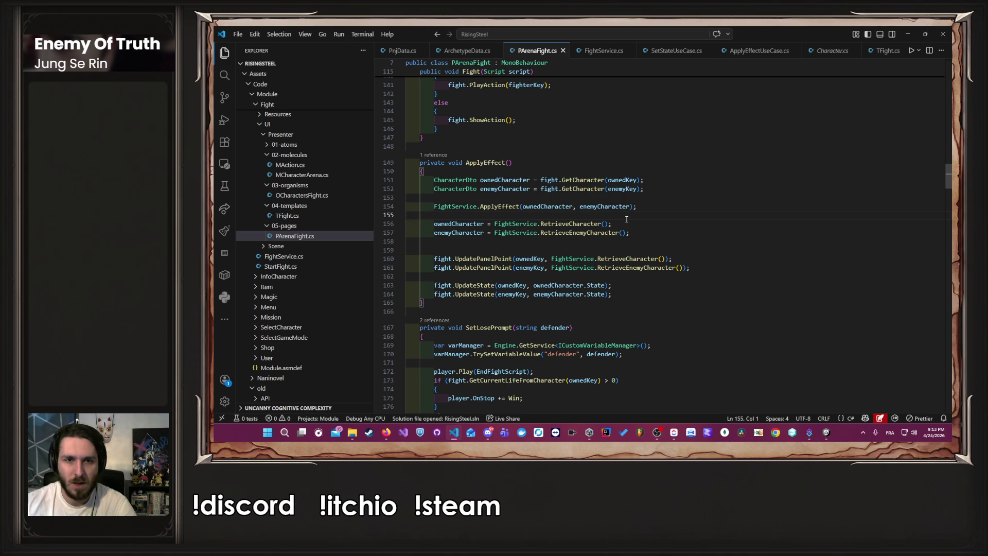
click(458, 224)
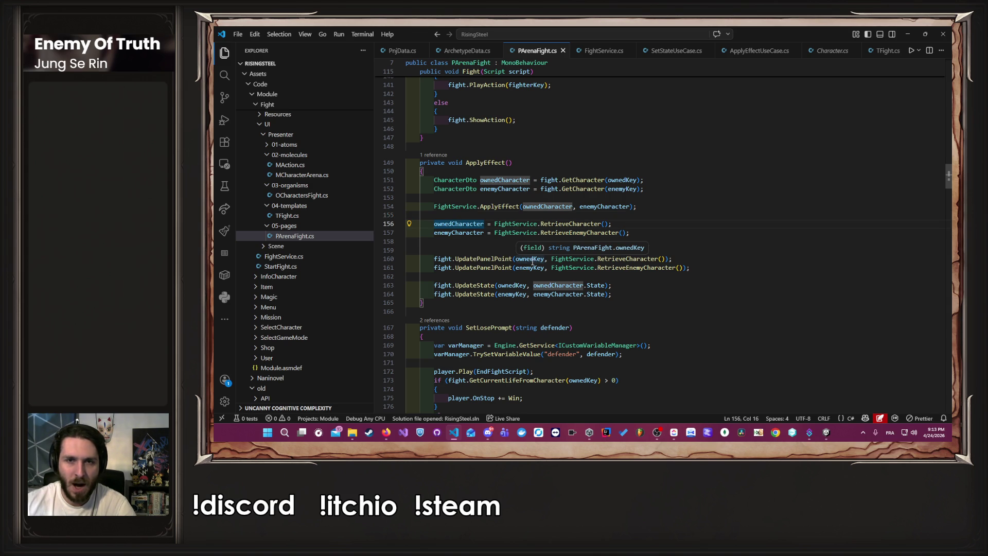
drag(684, 196, 587, 181)
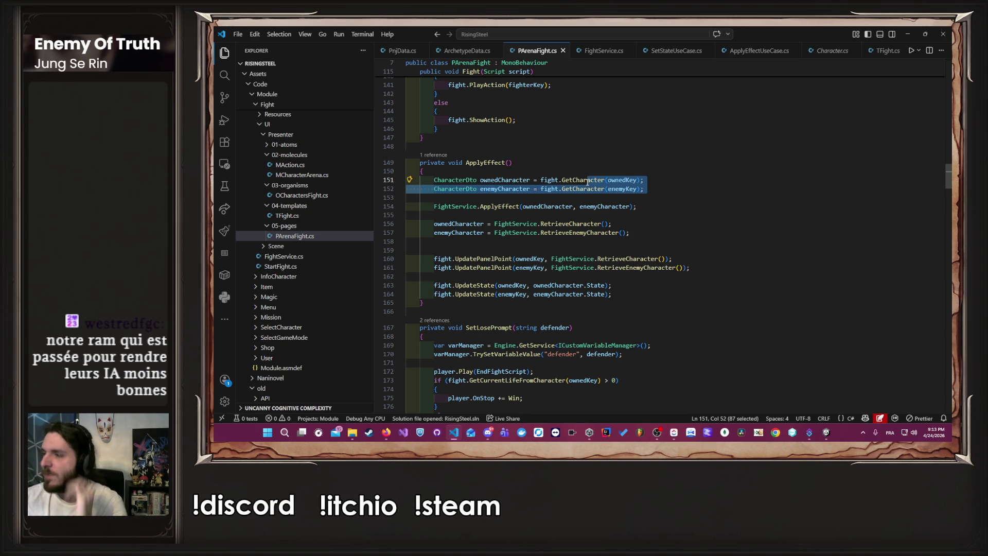
shift+click(407, 181)
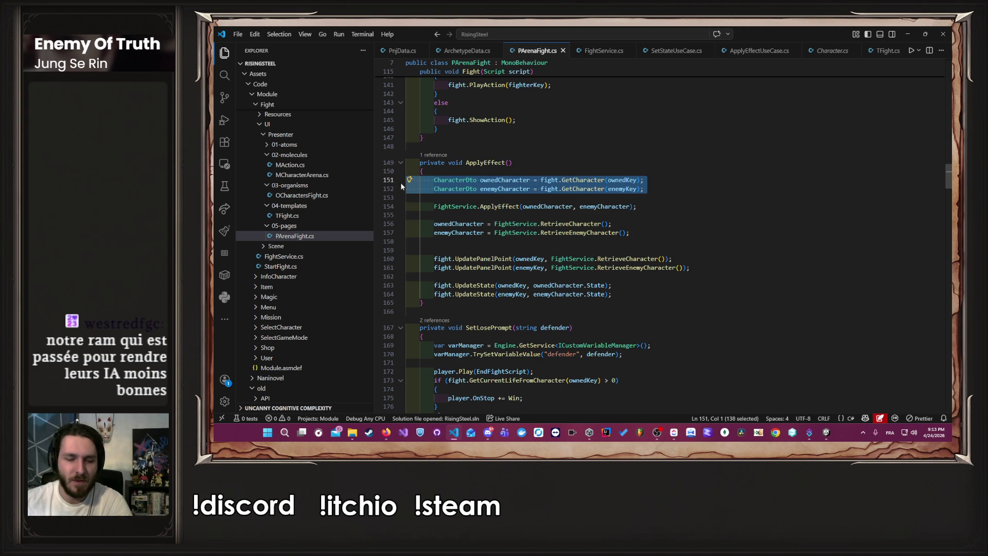
scroll(554, 204, up, 10)
scroll(554, 204, up, 3)
Paste the ownedCharacter and enemyCharacter GetCharacter lines after fight.resetActionReady(); and save
click(556, 193)
key(Down)
click(578, 222)
click(569, 202)
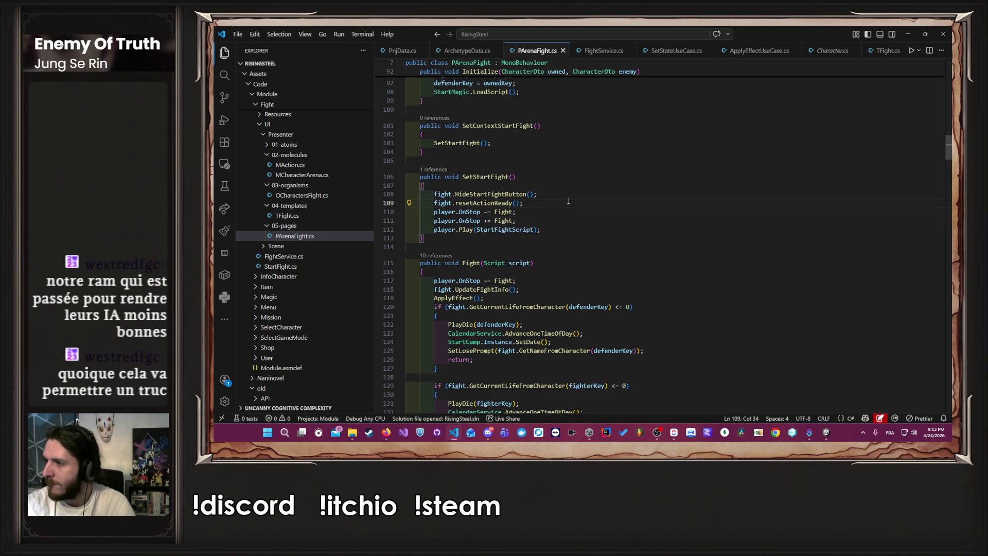
key(ctrl+v)
key(ctrl+s)
key(Up)
key(Up)
key(Up)
key(End)
key(Return)
key(ctrl+s)
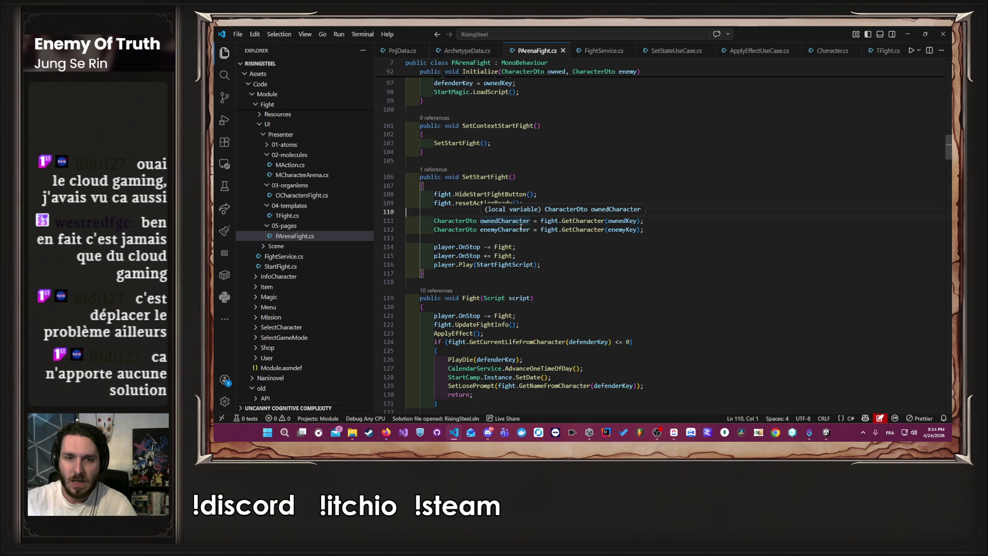
Jump from the ApplyEffect call in Fight to its definition in FightService.cs
scroll(553, 298, down, 3)
scroll(553, 298, down, 10)
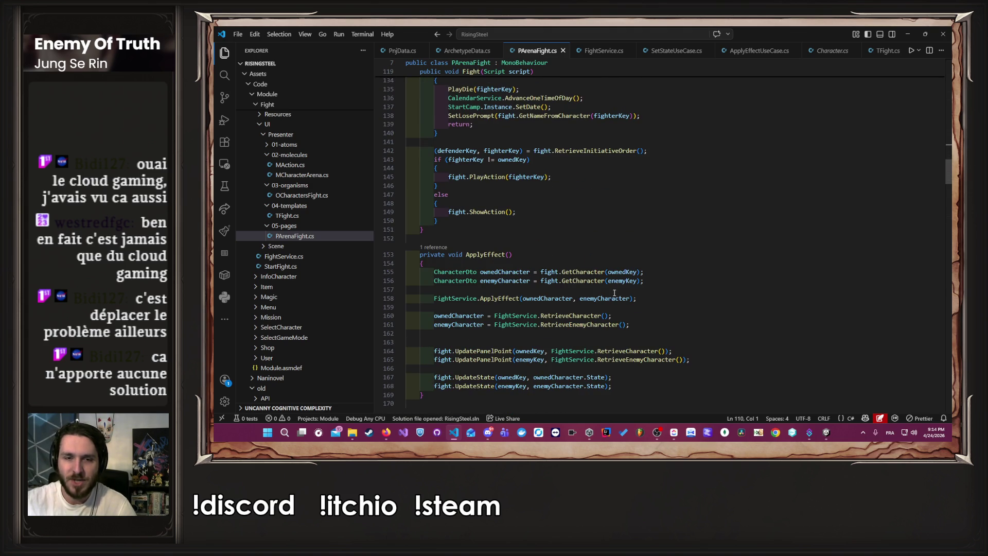
drag(632, 325, 549, 325)
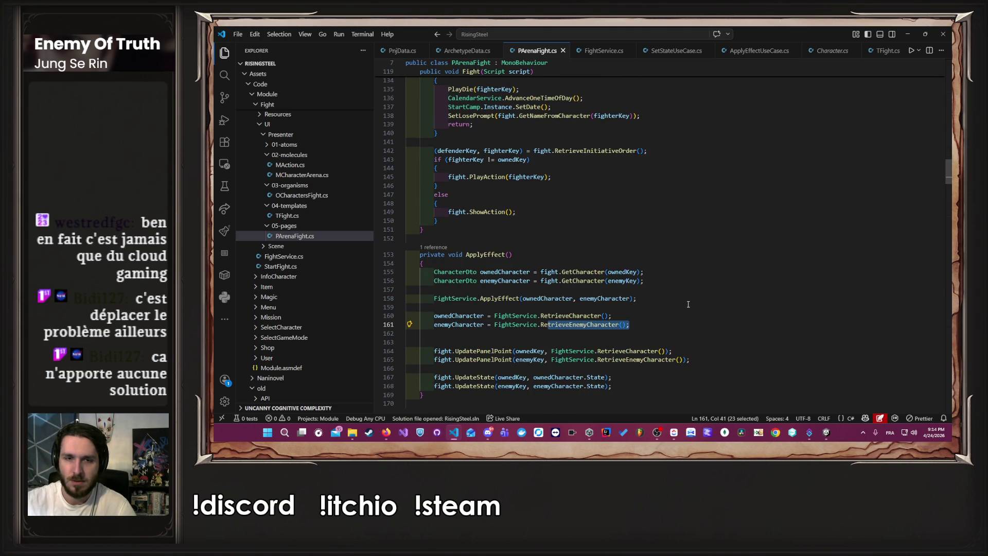
double_click(636, 298)
drag(638, 299, 518, 297)
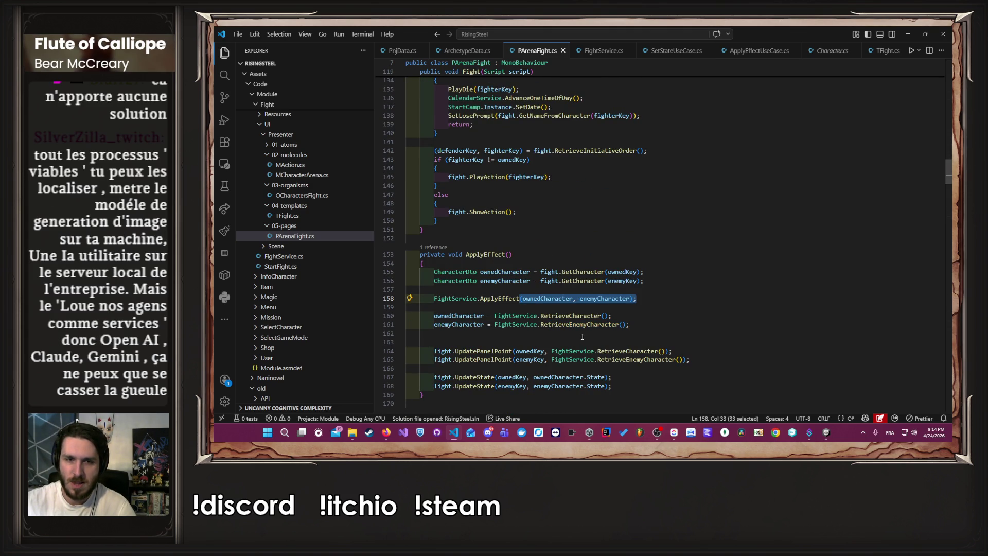
ctrl+click(510, 298)
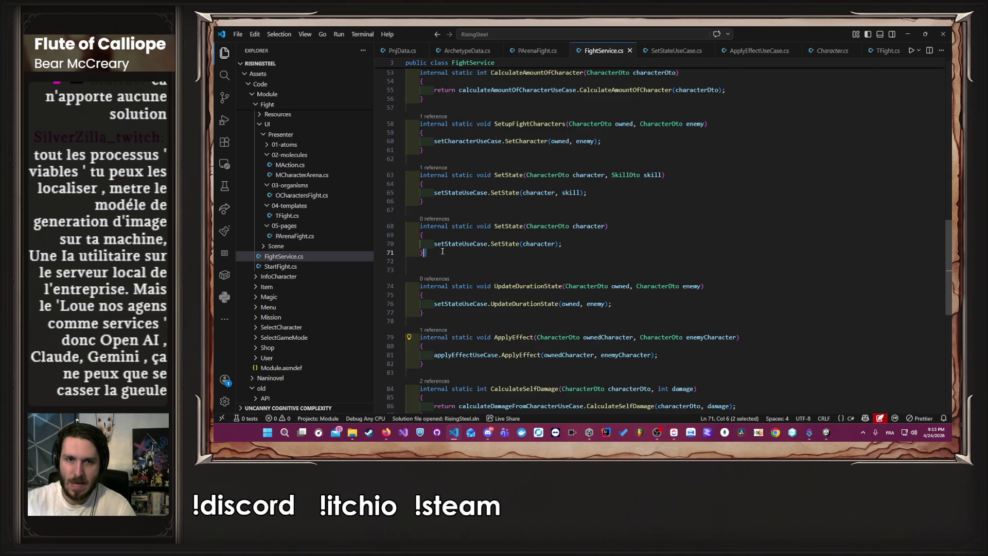
Add a new line after the enemyCharacter fetch in SetStartFight and type SetState there
drag(538, 261, 406, 226)
click(530, 49)
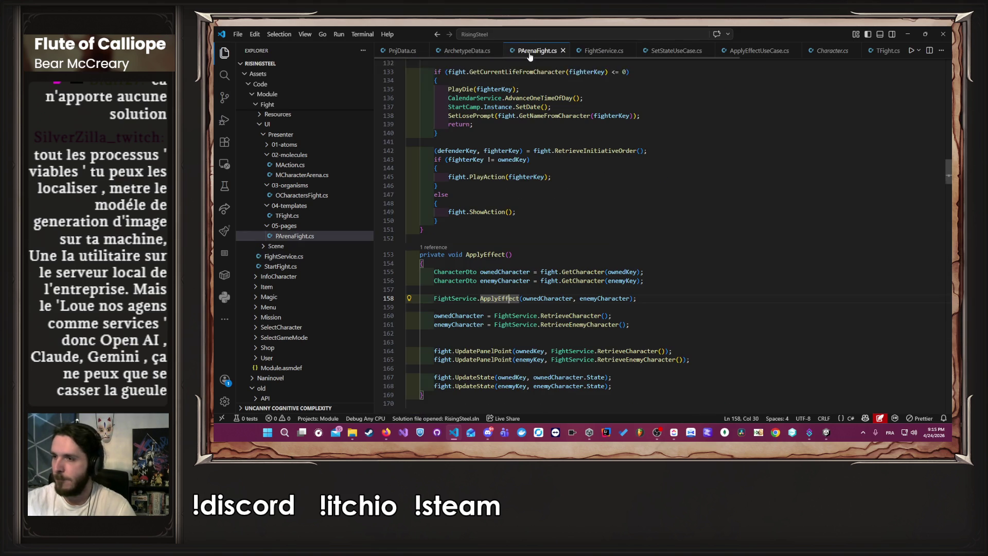
scroll(593, 262, up, 9)
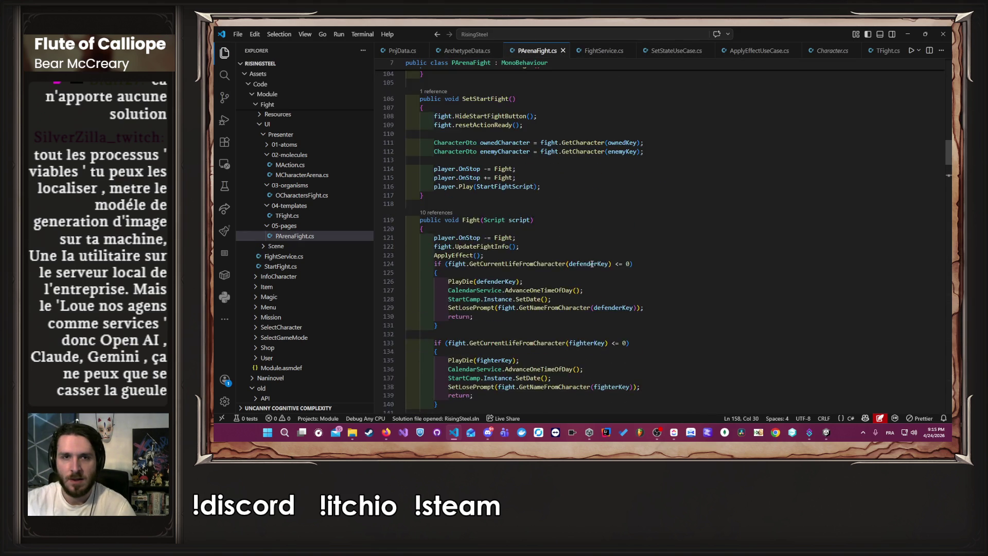
click(668, 210)
key(Return)
key(Return)
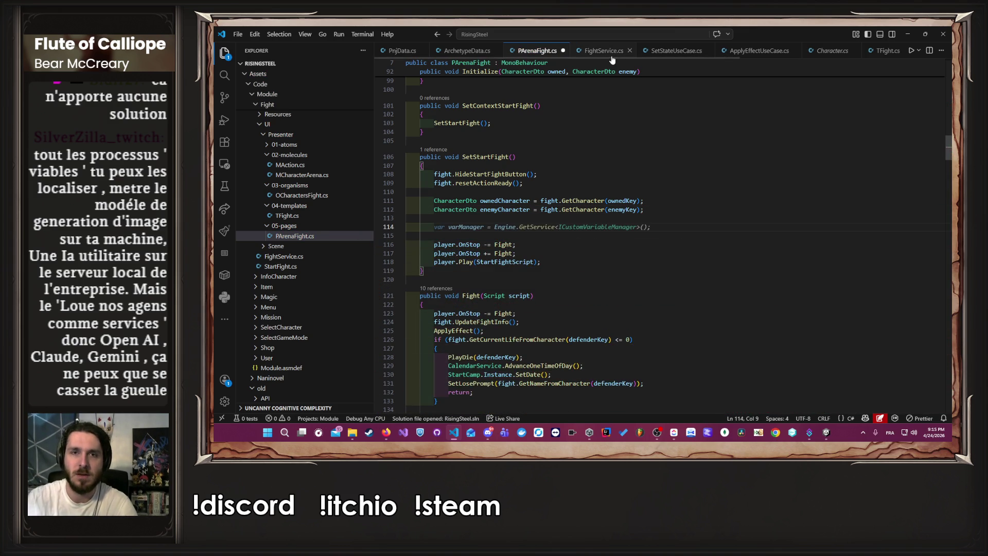
ctrl+click(509, 226)
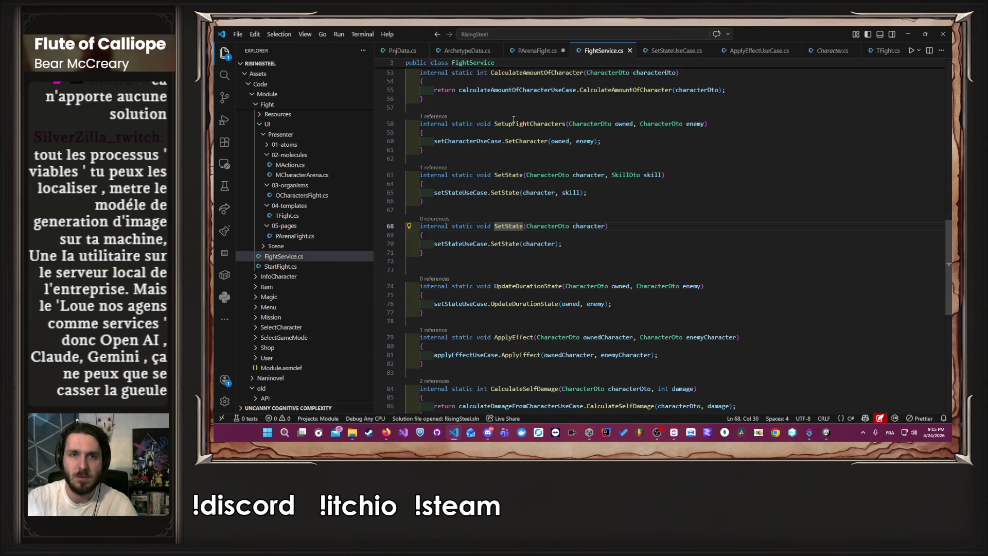
key(alt+Left)
text(SetState)
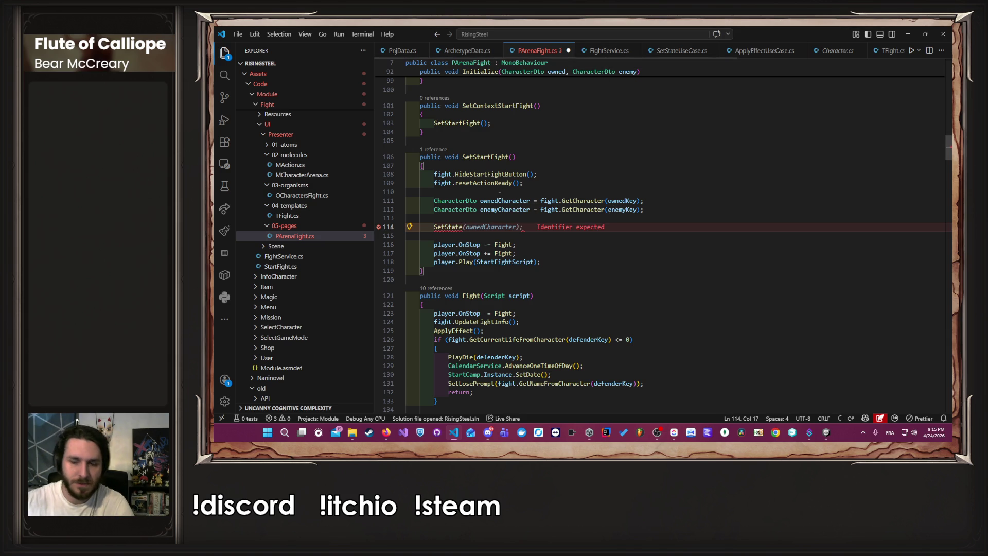
Write FightService.ApplyEffect(ownedCharacter, enemyCharacter); on line 114, then change ApplyEffect to SetState
key(ctrl+shift+Left)
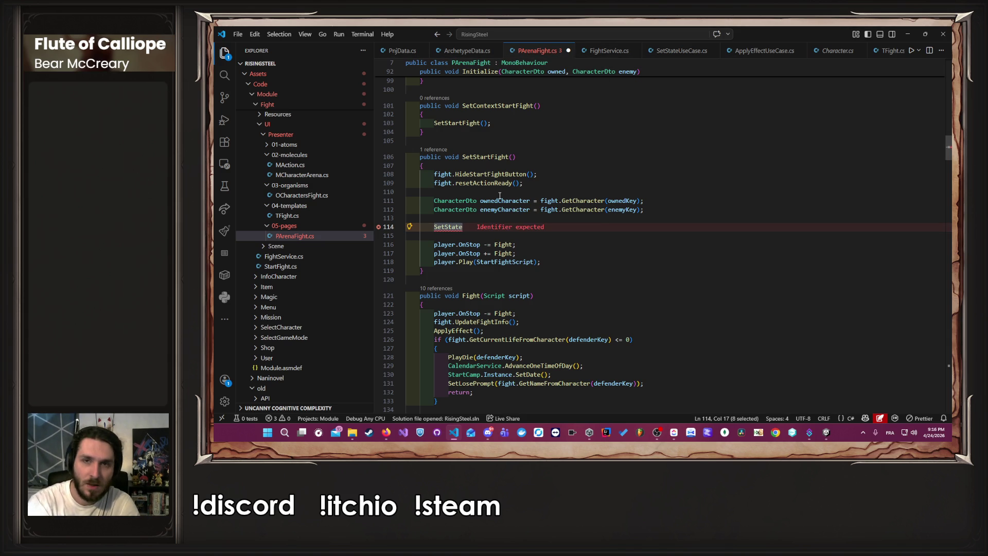
text(FightService.ApplyEffect(ownedCharacter, enemyCharacter);)
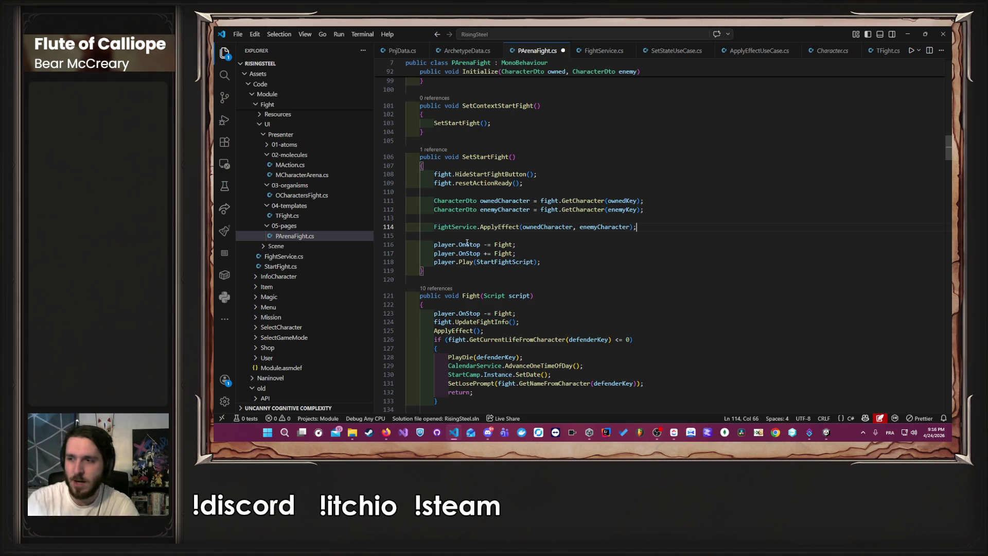
click(616, 44)
double_click(519, 225)
key(ctrl+c)
click(537, 50)
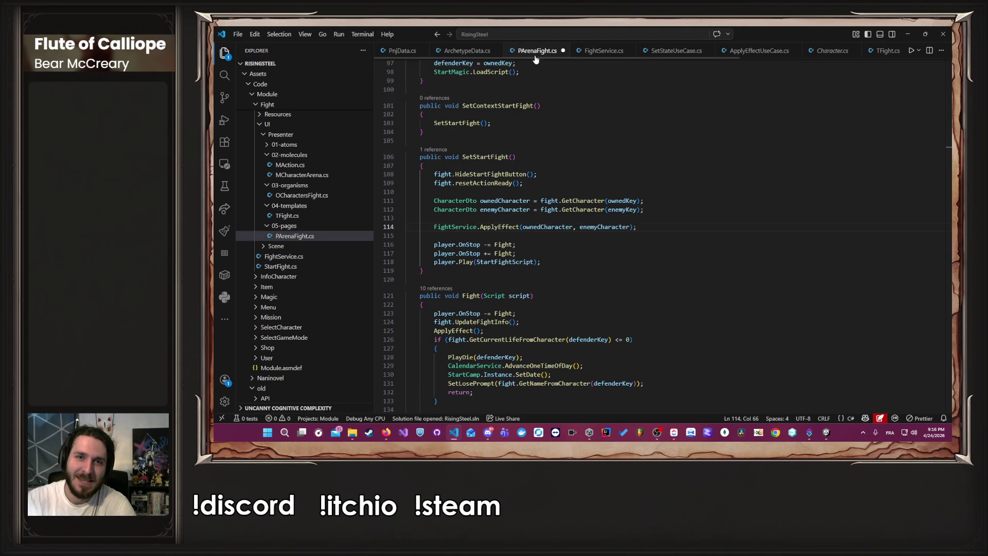
double_click(499, 227)
key(ctrl+v)
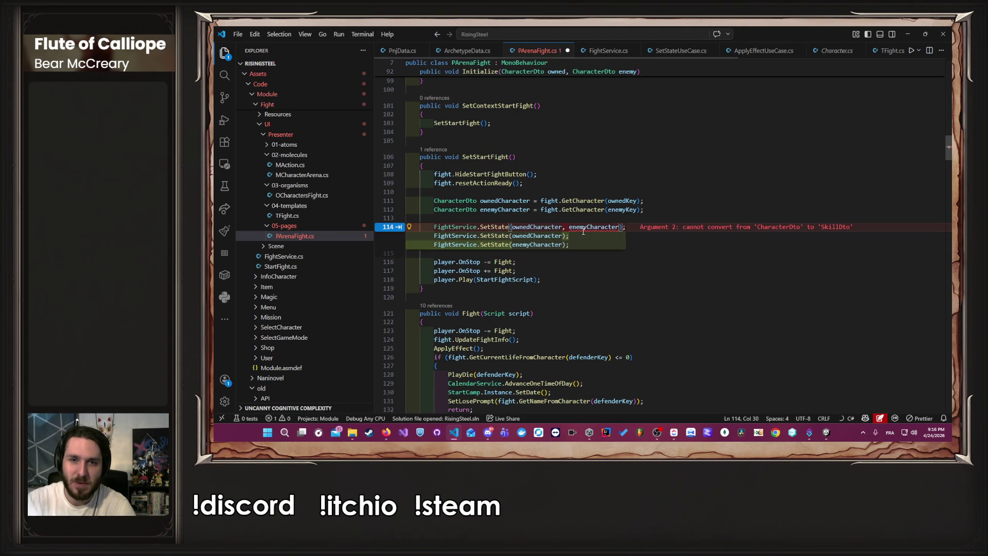
Accept the suggestion splitting it into separate SetState calls per character, and save
double_click(593, 227)
key(Tab)
key(ctrl+s)
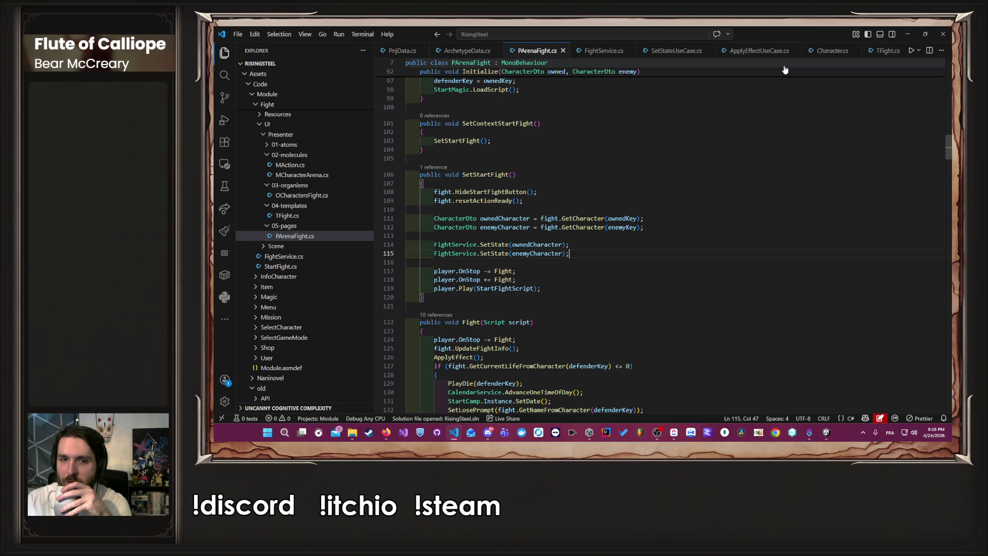
click(907, 34)
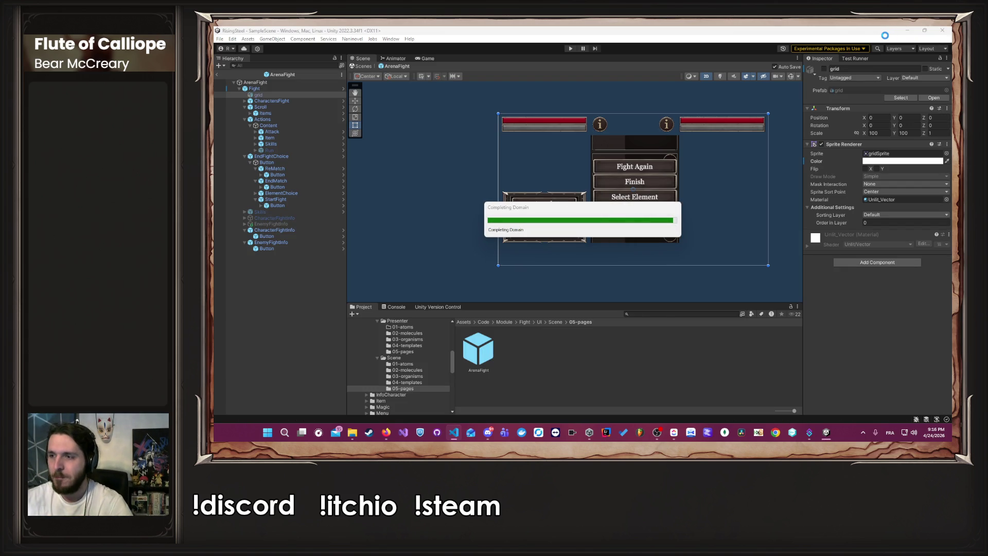
Switch from Unity back to Visual Studio Code after the scripts recompile
key(alt+Tab)
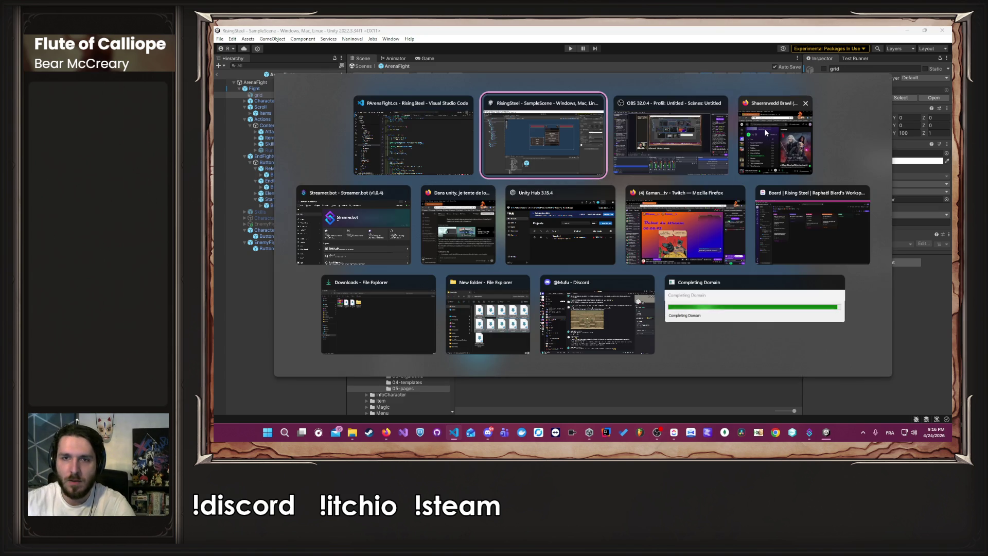
click(467, 135)
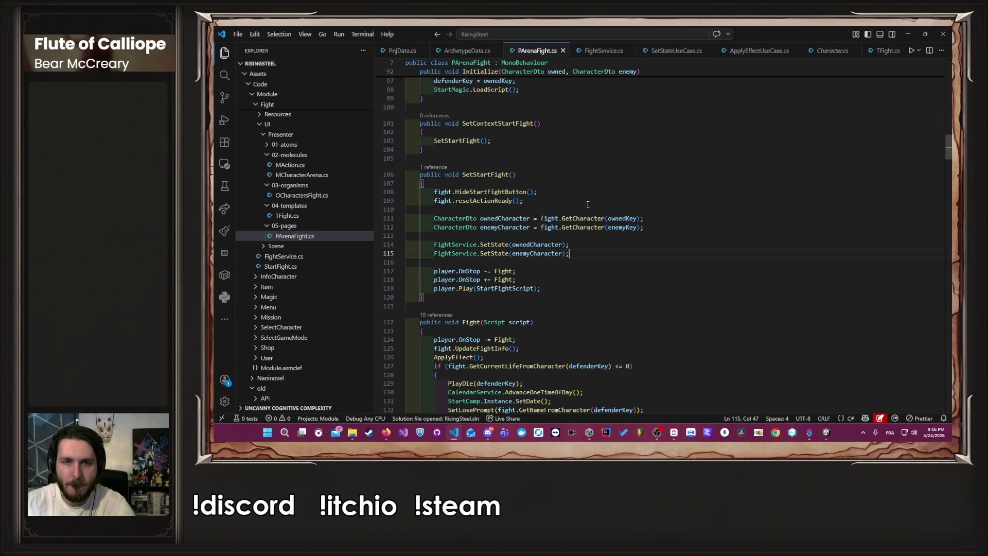
scroll(571, 236, up, 7)
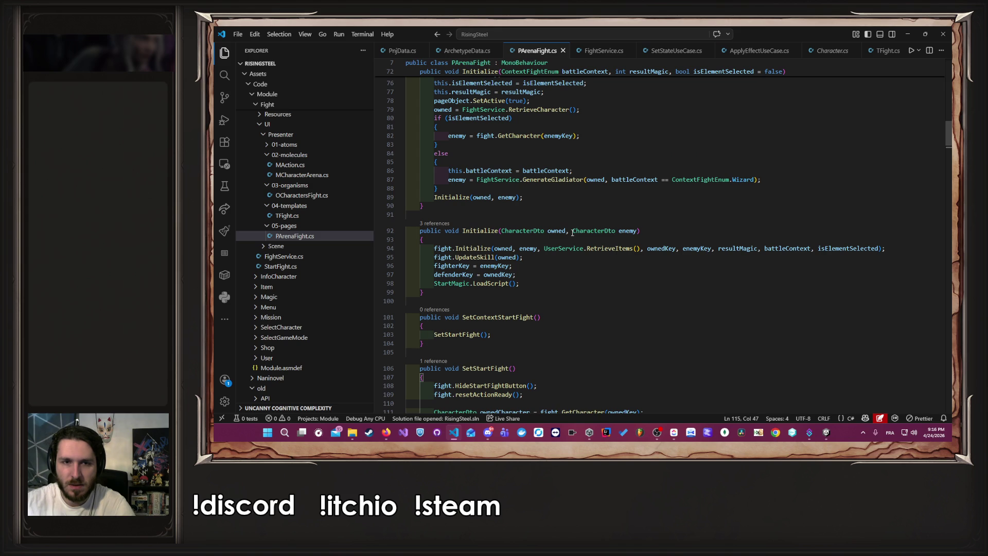
scroll(570, 233, down, 2)
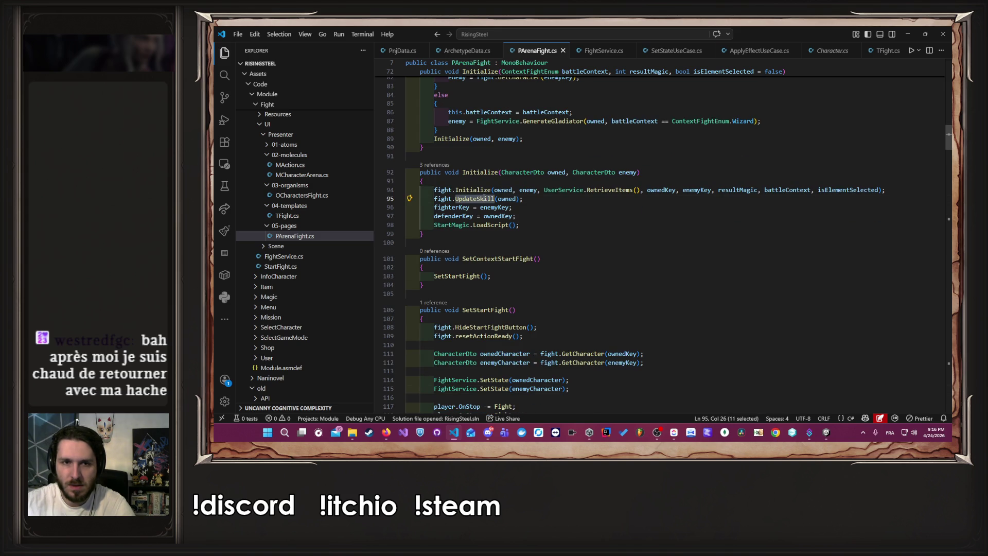
ctrl+click(476, 200)
ctrl+click(476, 198)
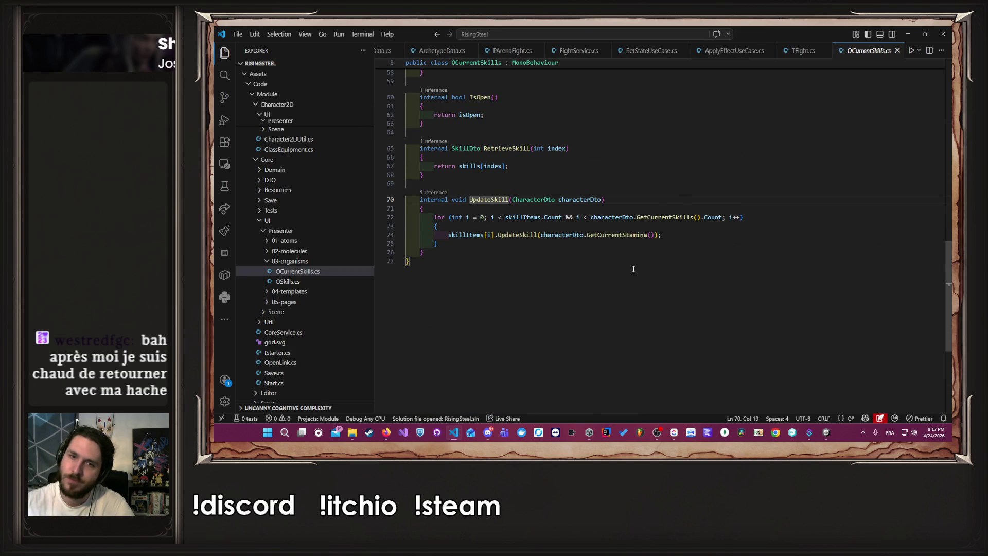
key(alt+Left)
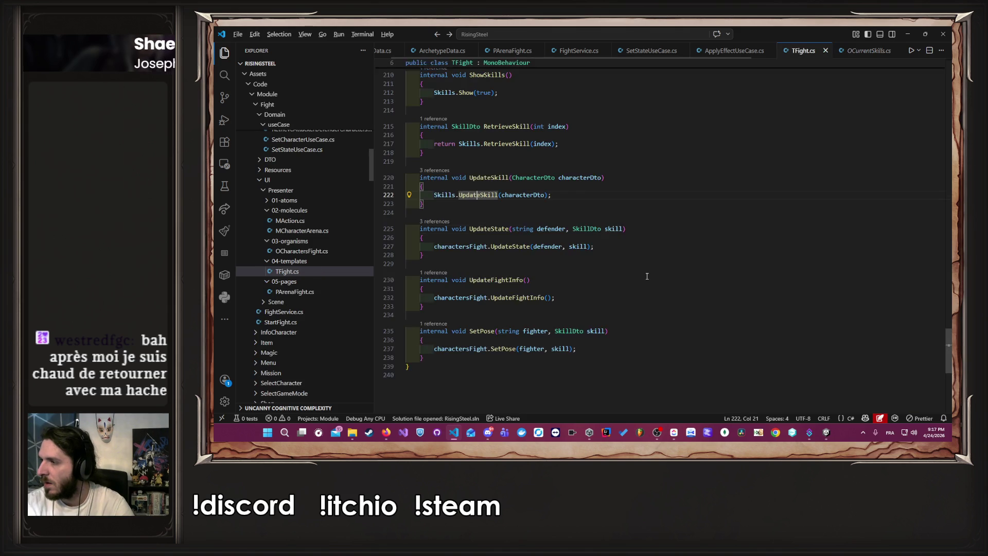
key(alt+Left)
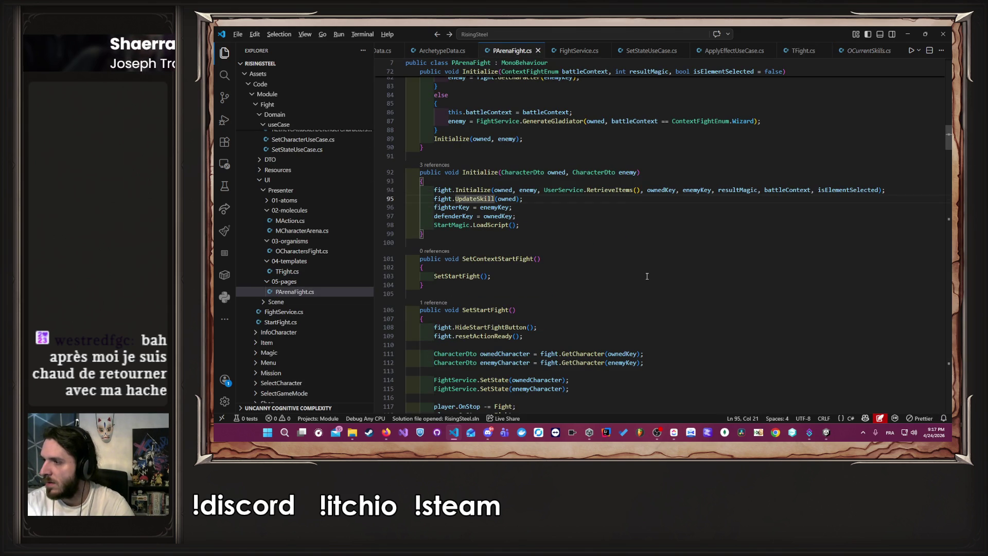
key(alt+Left)
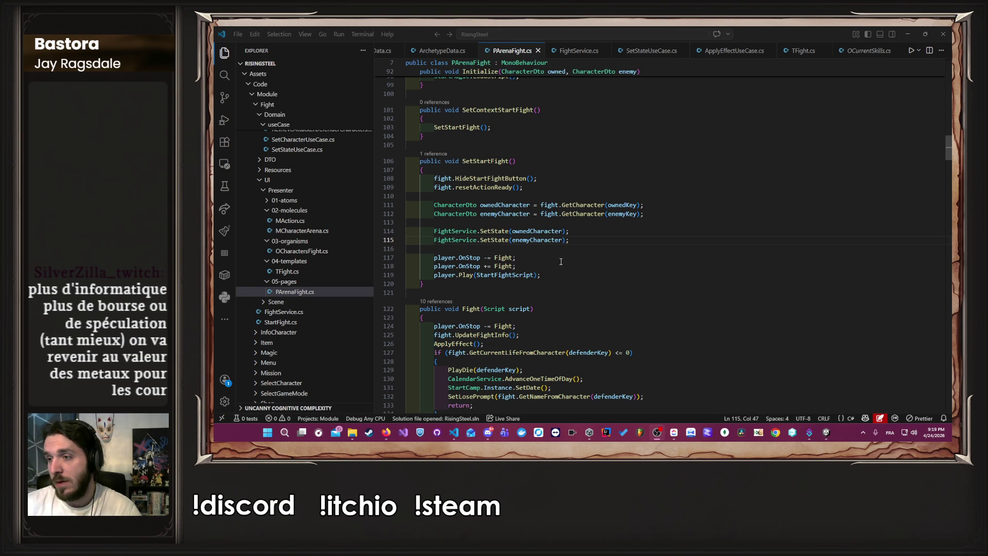
Delete the two FightService.SetState lines from SetStartFight and save
drag(570, 240, 404, 231)
key(Delete)
key(BackSpace)
key(ctrl+s)
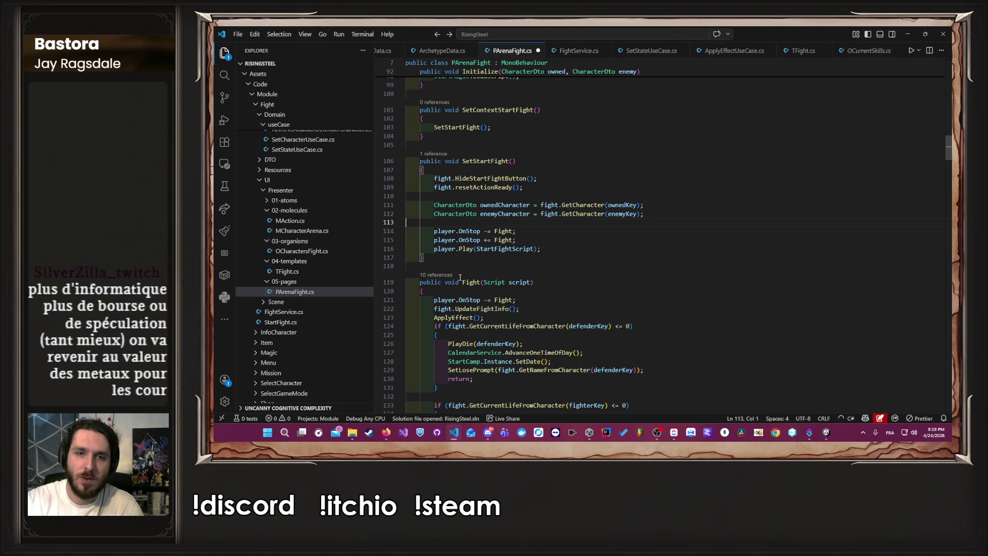
scroll(566, 232, up, 10)
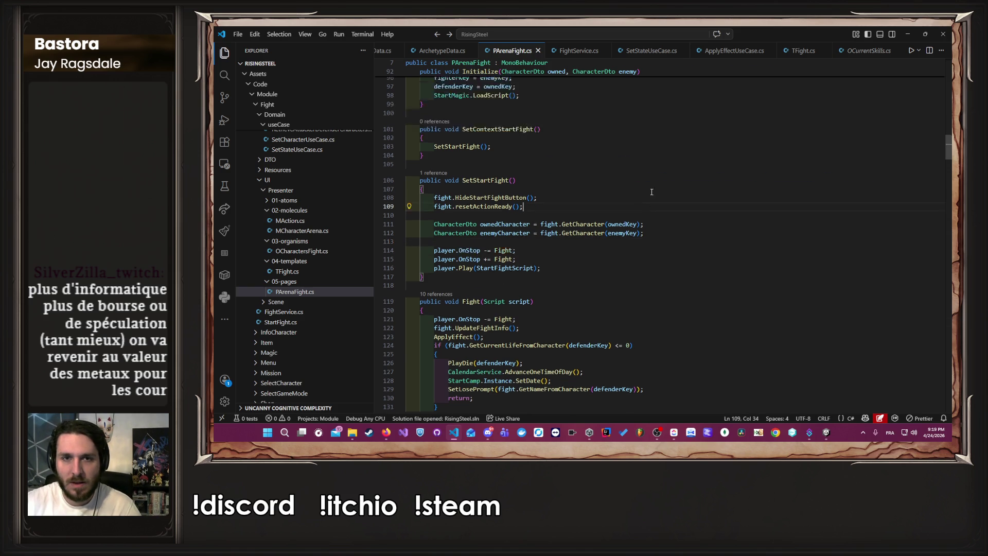
scroll(654, 206, up, 1)
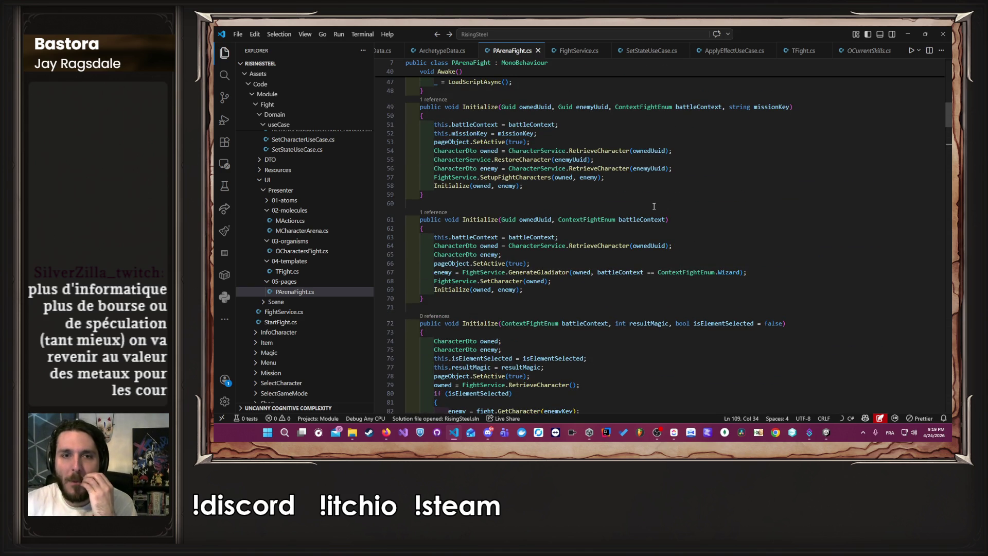
scroll(652, 208, down, 7)
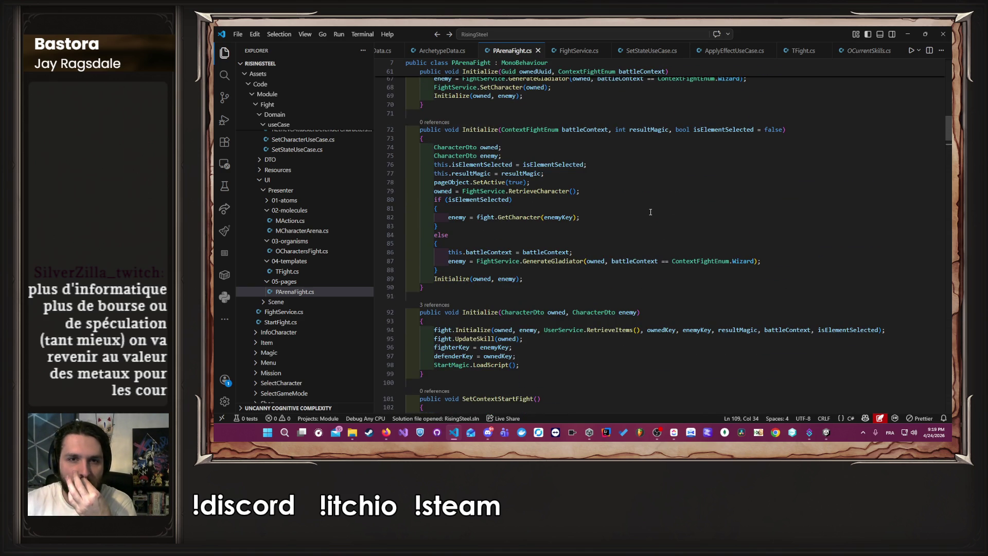
scroll(650, 212, down, 9)
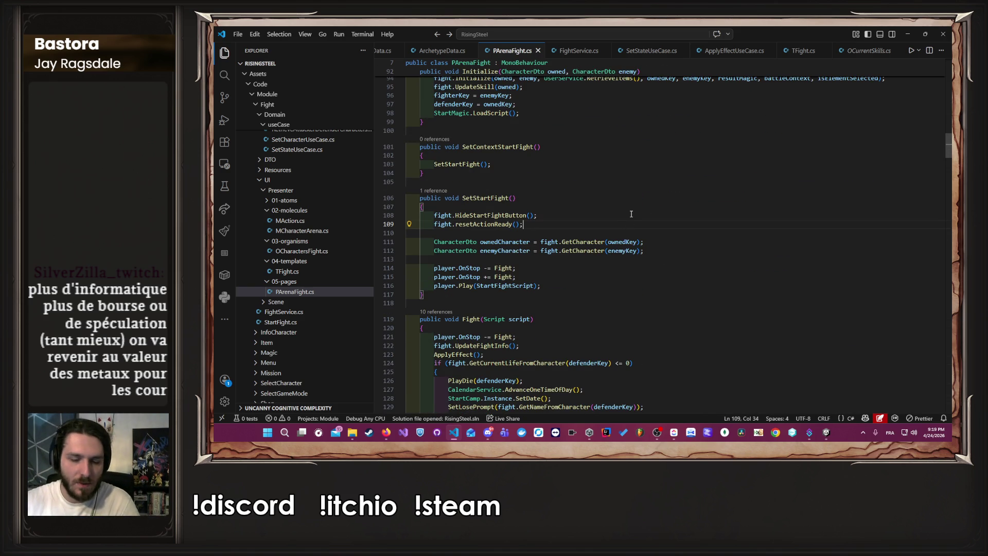
Restore both SetState lines after the enemyCharacter line, save, and return to Unity
click(664, 251)
key(Return)
key(Return)
key(ctrl+b)
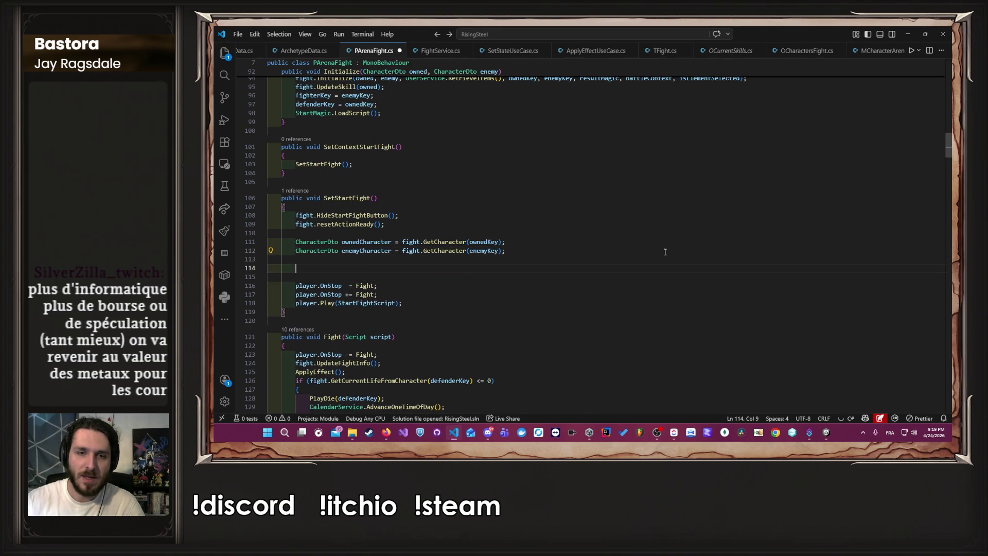
key(ctrl+b)
key(Tab)
key(ctrl+s)
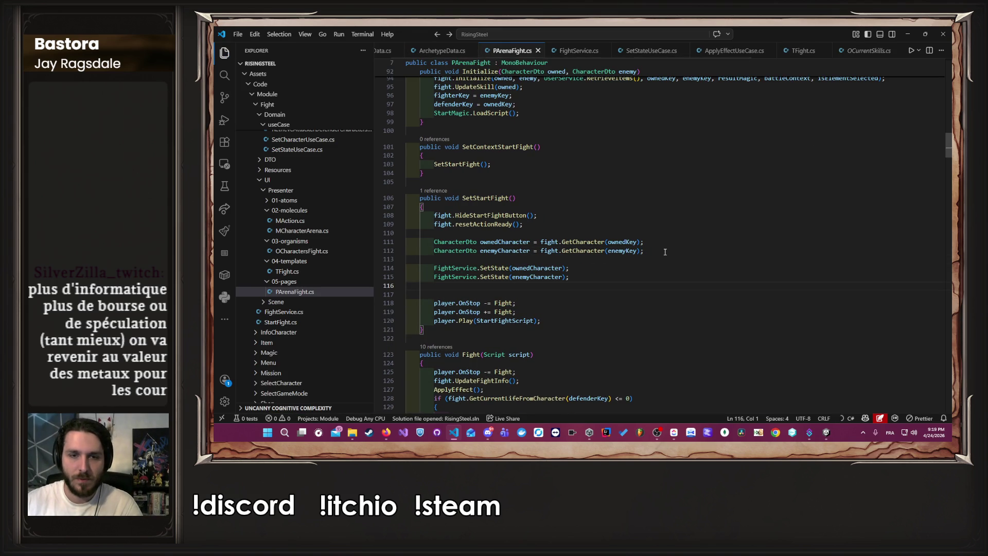
click(907, 34)
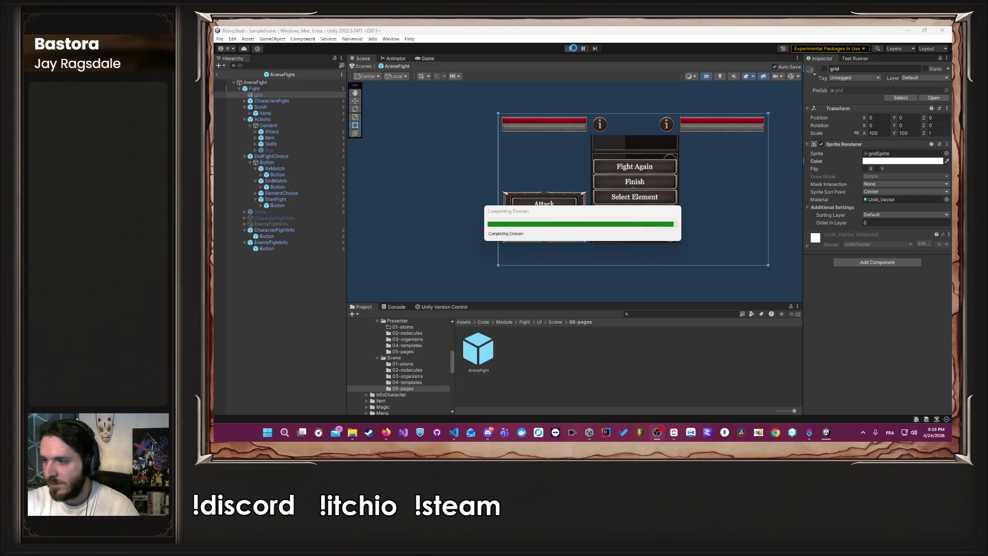
Start play mode so the Rise of the Insurged V0.5.0 title menu appears
click(571, 48)
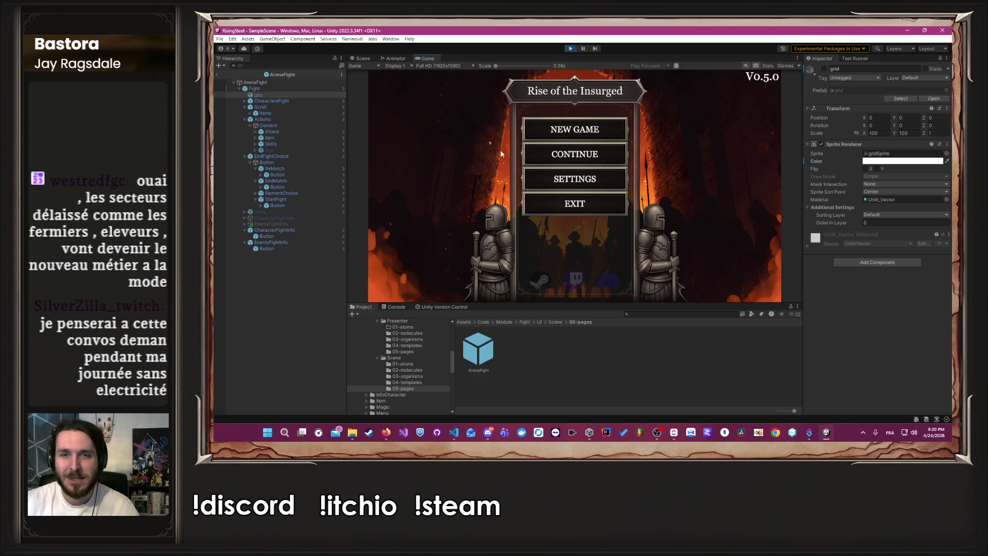
Continue the saved game and enter an Arena fight with Ambre against an axe-wielding gladiator
click(570, 160)
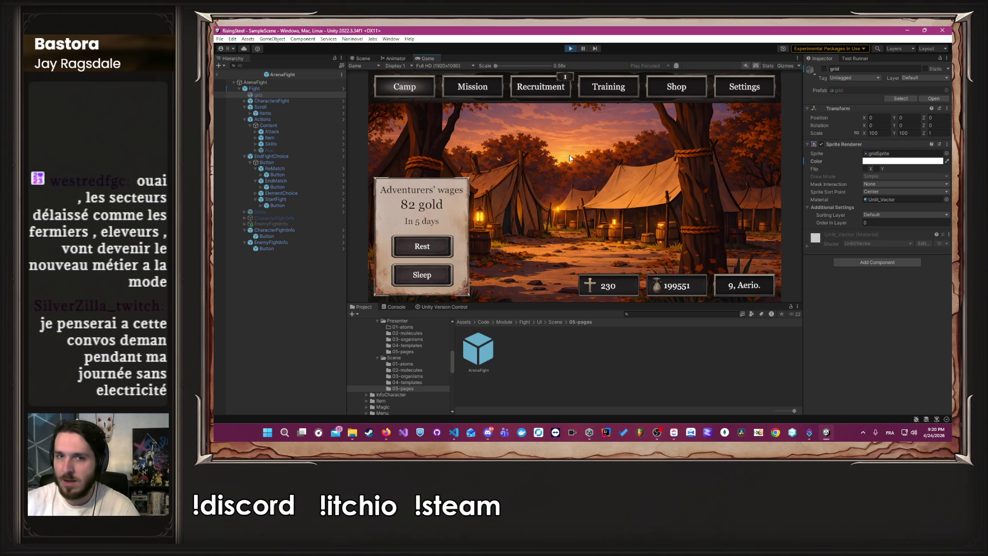
click(494, 88)
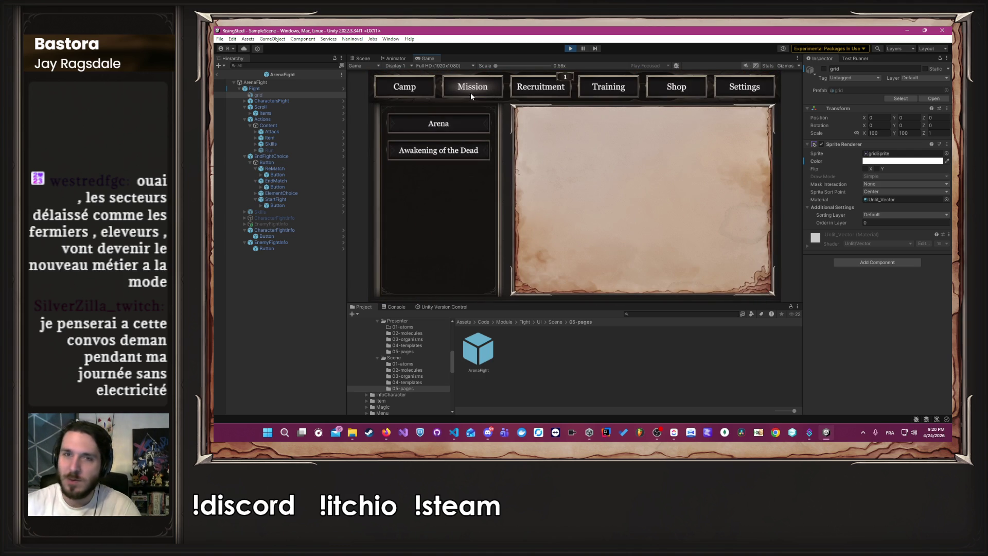
click(535, 98)
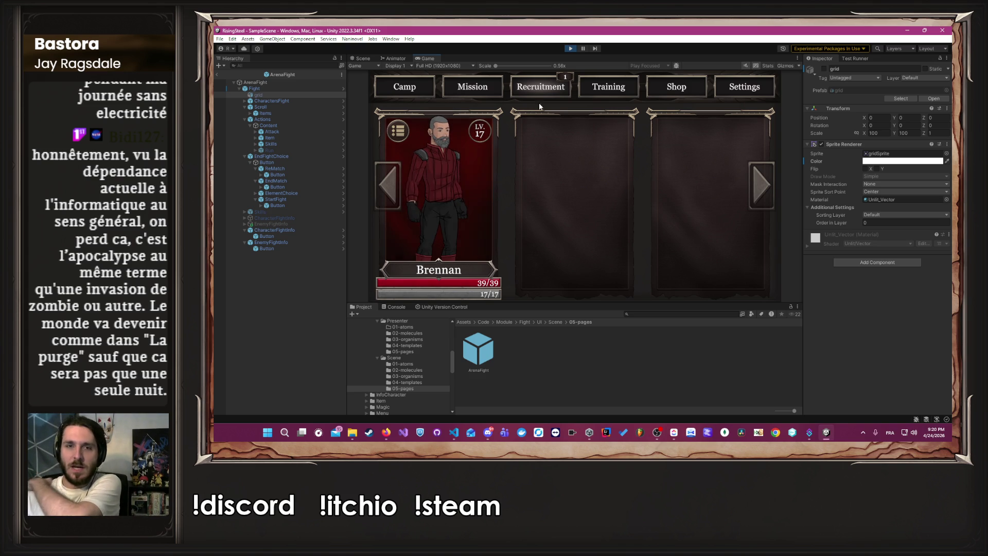
click(613, 96)
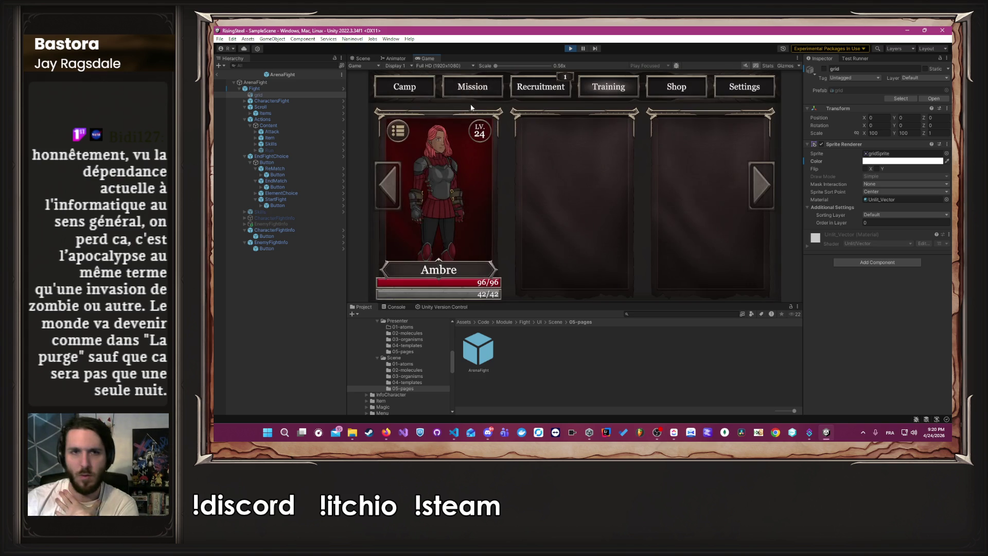
click(489, 82)
click(446, 129)
click(615, 276)
click(426, 203)
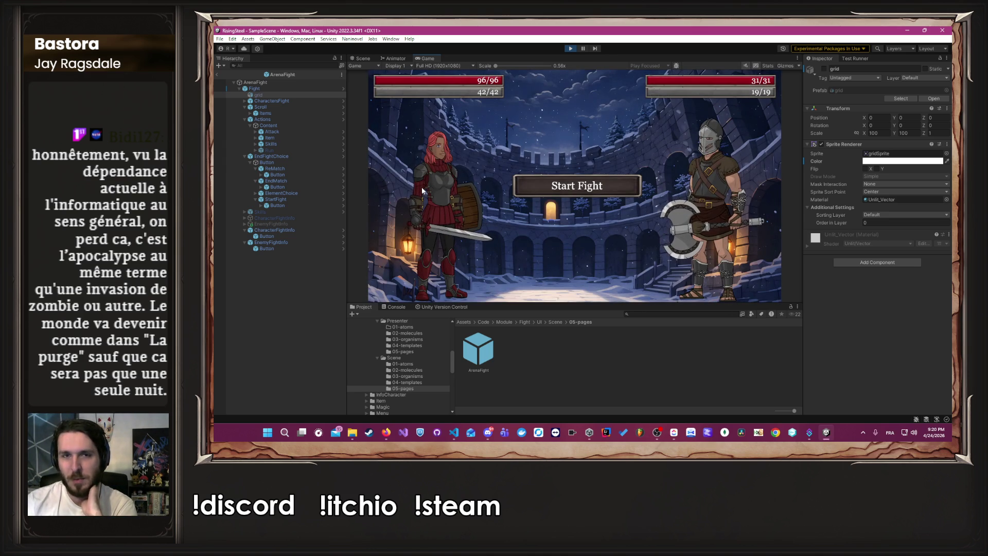
Start the fight against Ragnar, using Block, healing with Chicken, then attacking
click(524, 179)
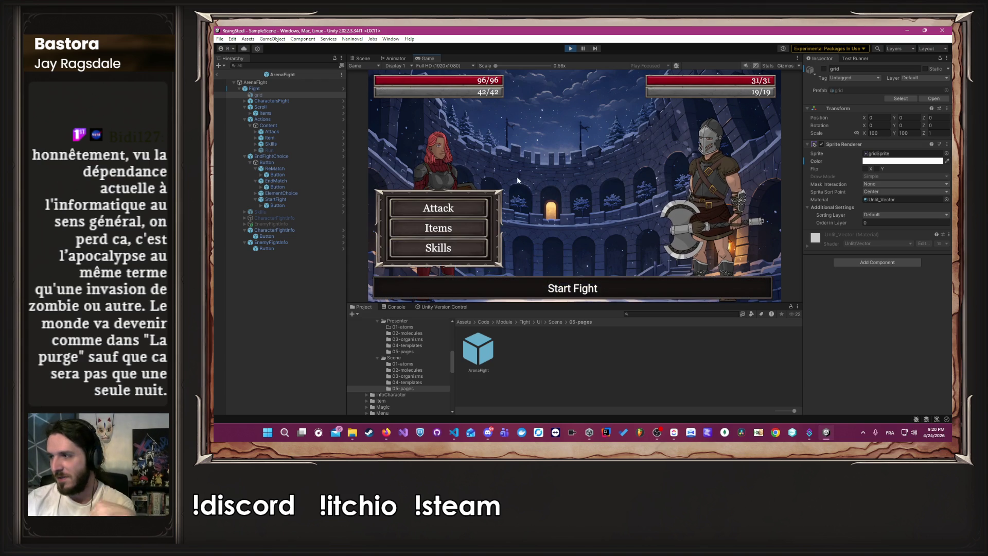
click(413, 213)
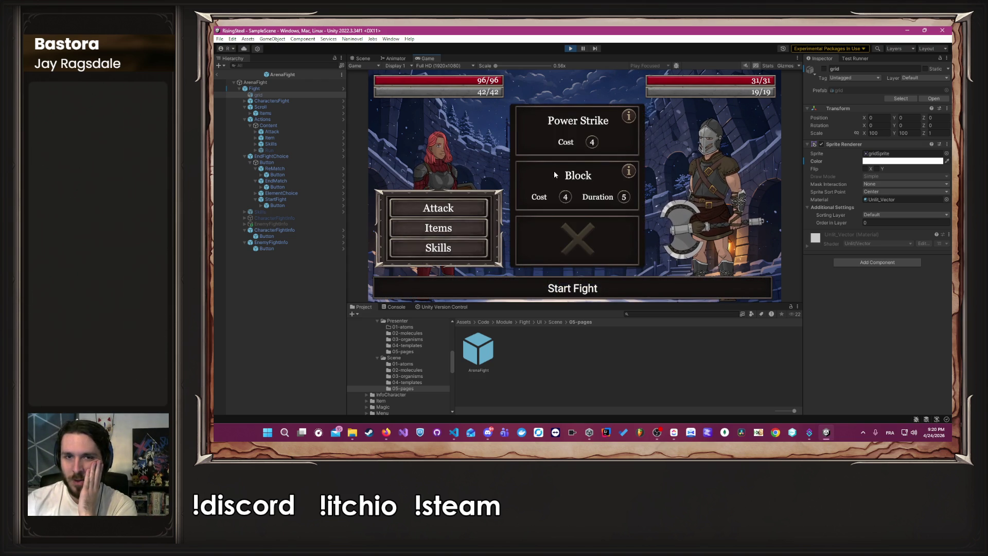
click(556, 174)
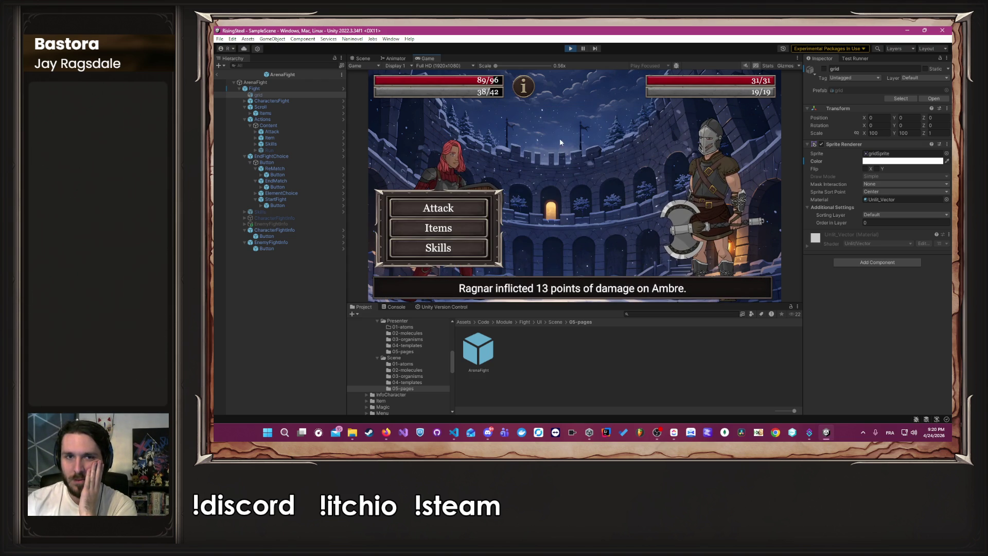
click(444, 232)
click(547, 180)
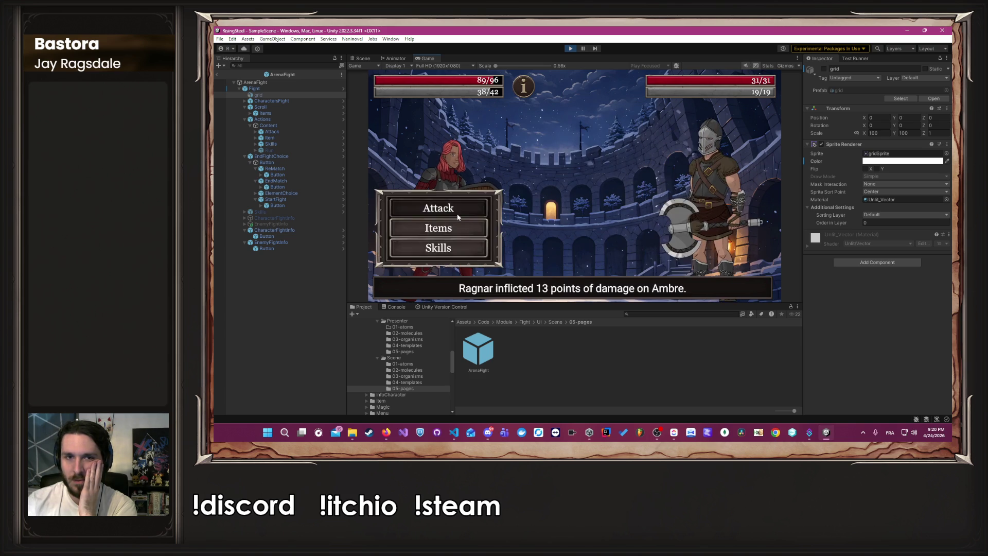
click(458, 217)
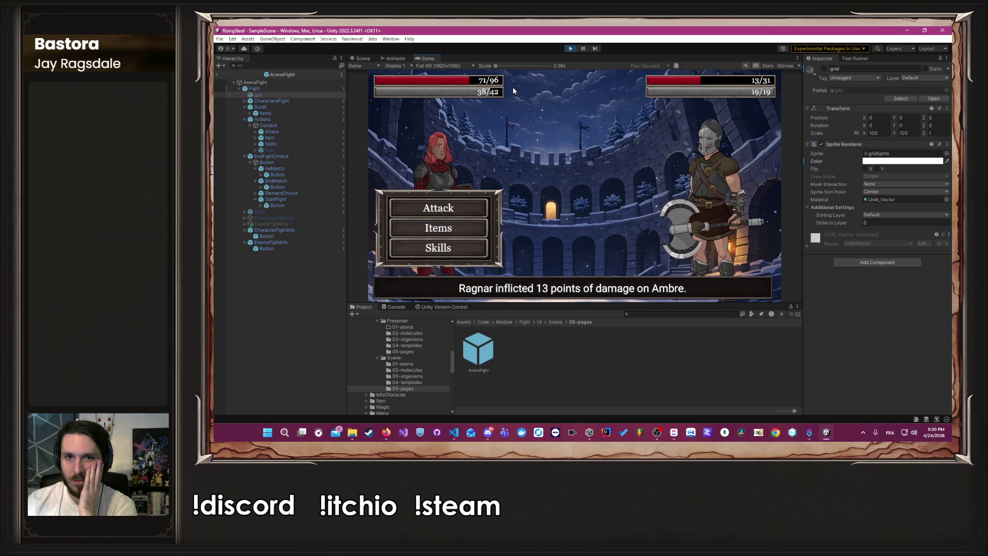
Block again, finish Ragnar off with an attack, and start the rematch
click(438, 248)
click(547, 184)
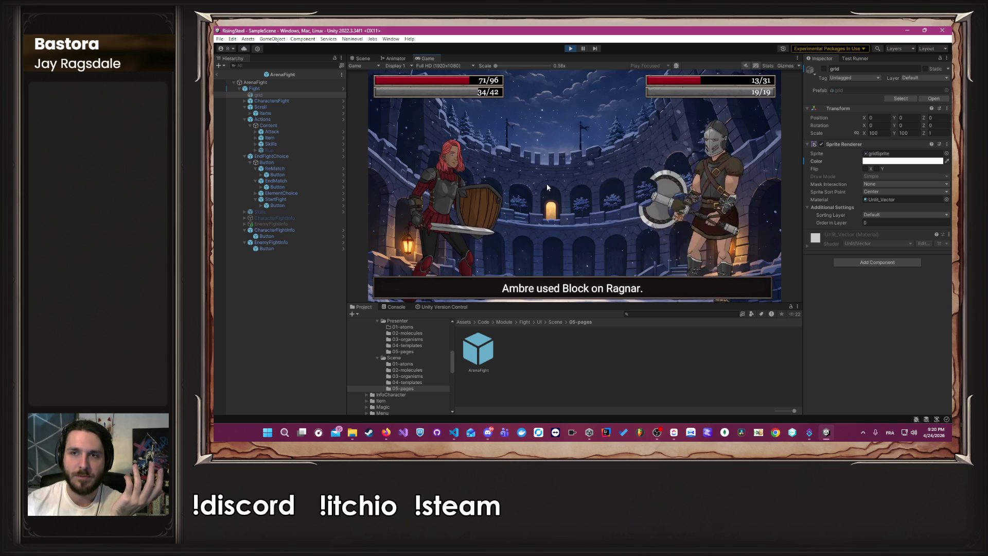
click(444, 212)
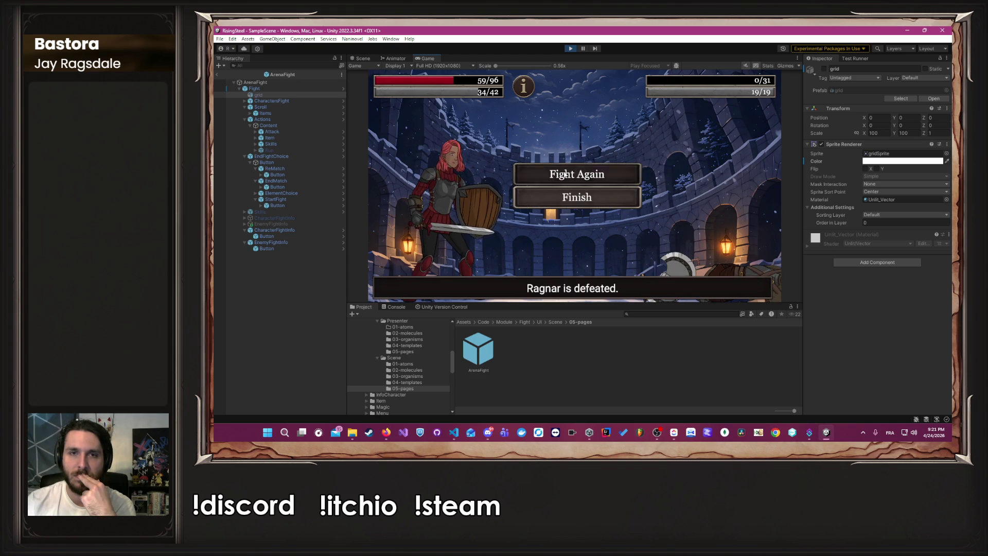
click(565, 174)
click(552, 184)
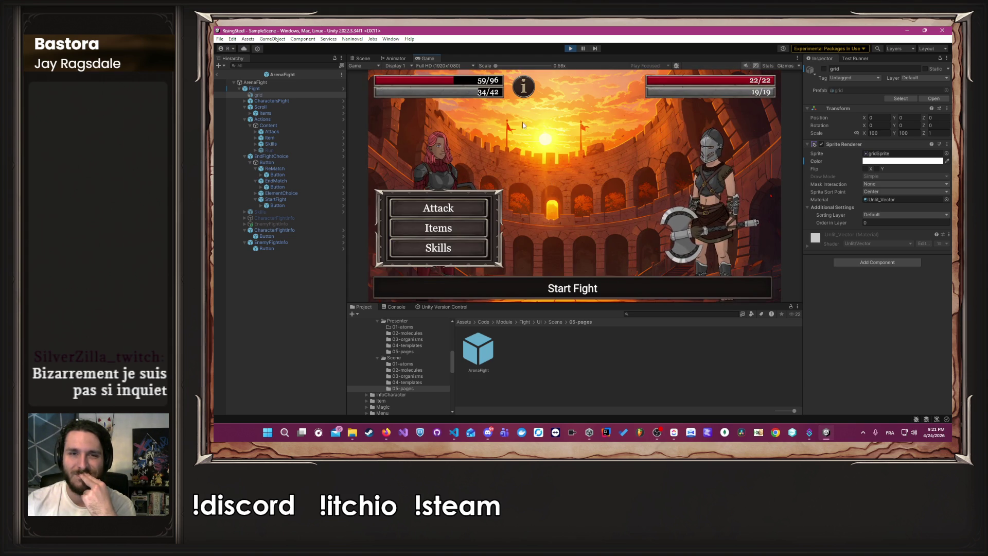
Attack Ilyana three times until she is defeated
mouse_move(519, 91)
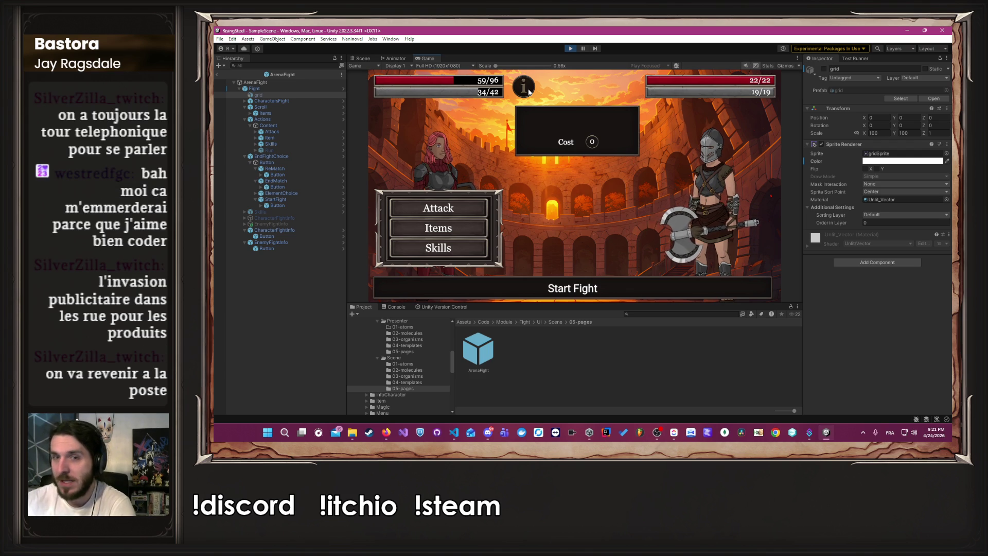
click(468, 205)
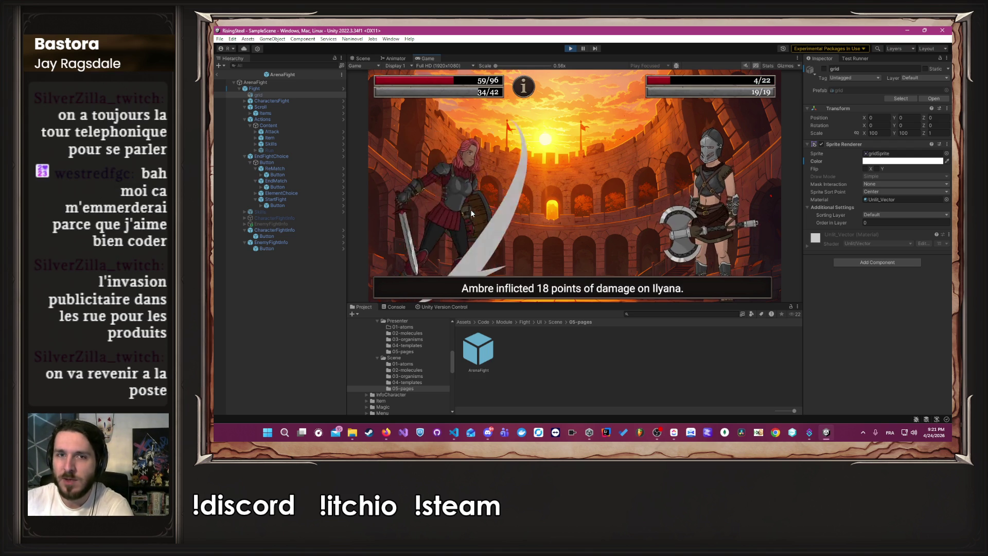
click(464, 213)
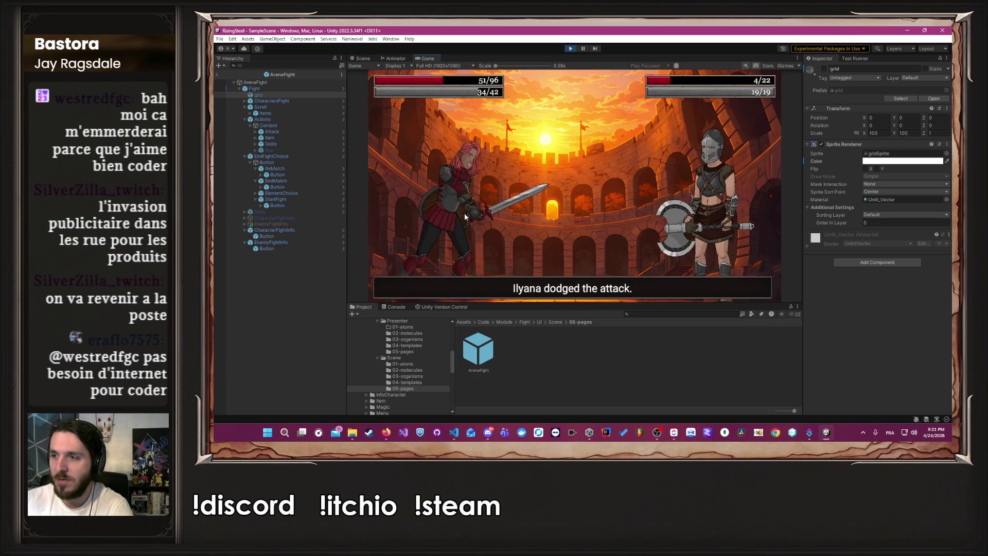
click(458, 205)
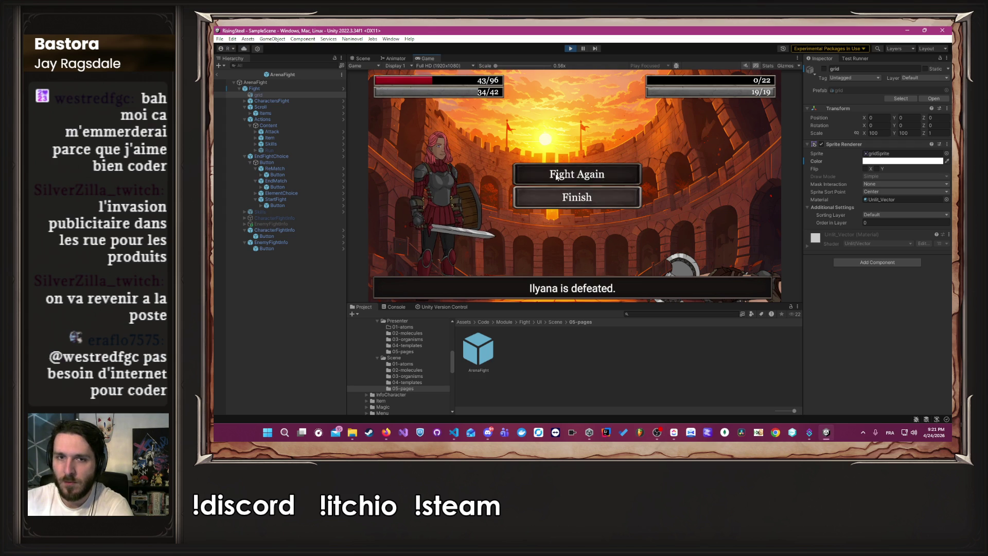
Queue a rematch, stop play mode, and return to the code editor
click(557, 176)
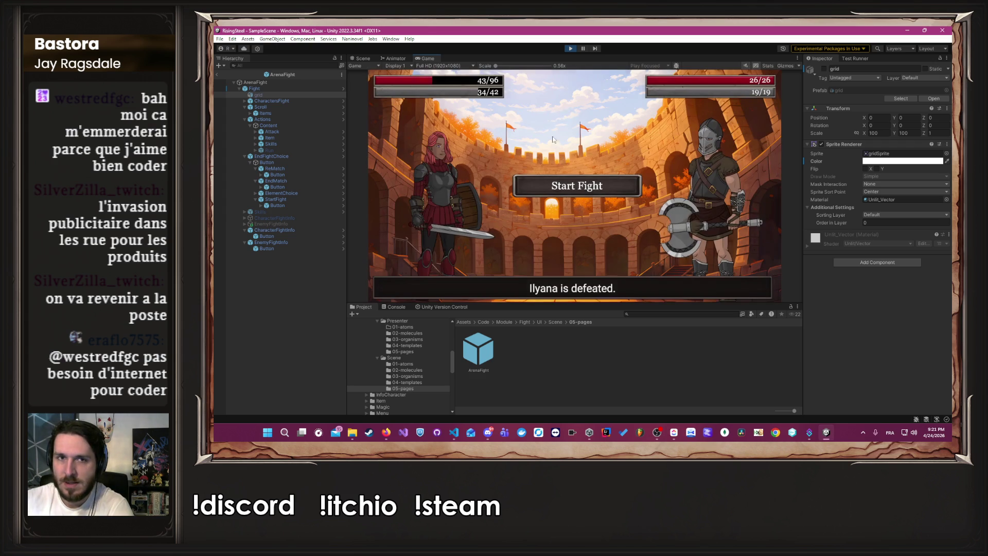
click(569, 48)
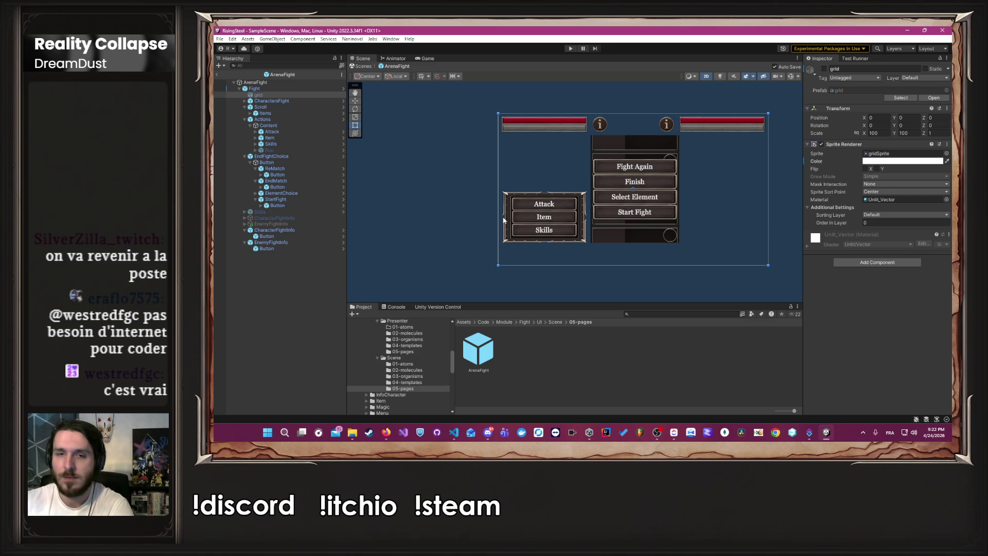
click(453, 432)
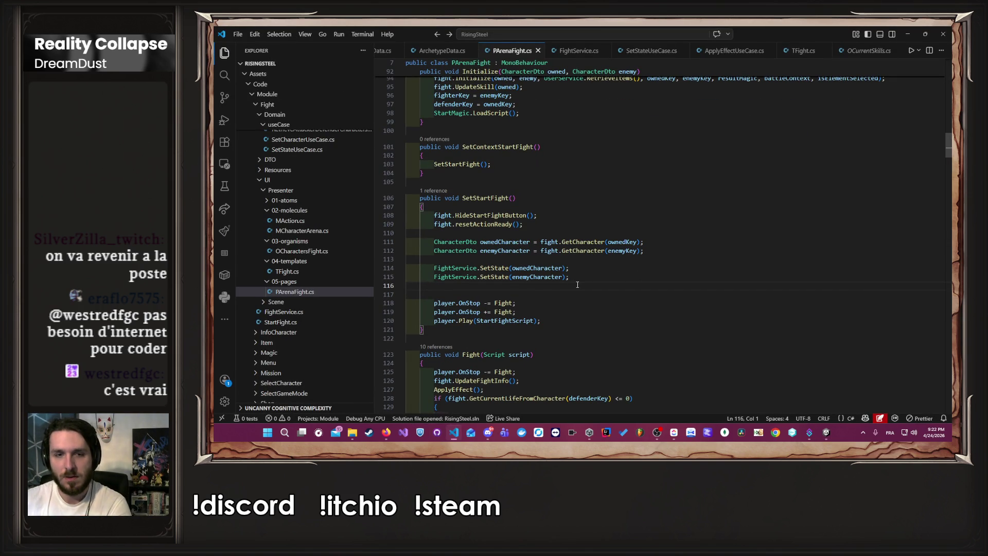
Remove the extra blank line after the resets and select ApplyEffect's two fight.UpdateState lines
key(BackSpace)
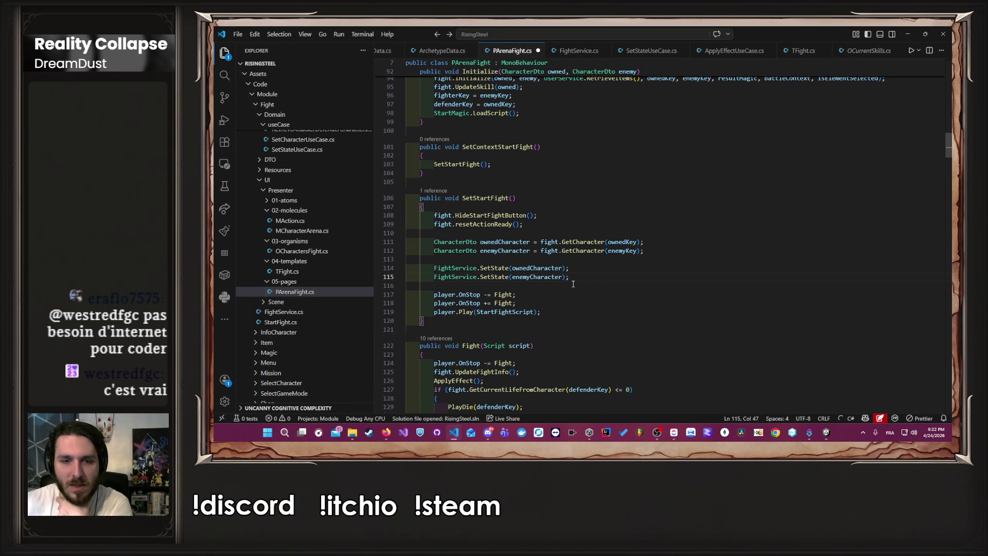
scroll(573, 284, down, 6)
scroll(573, 285, down, 2)
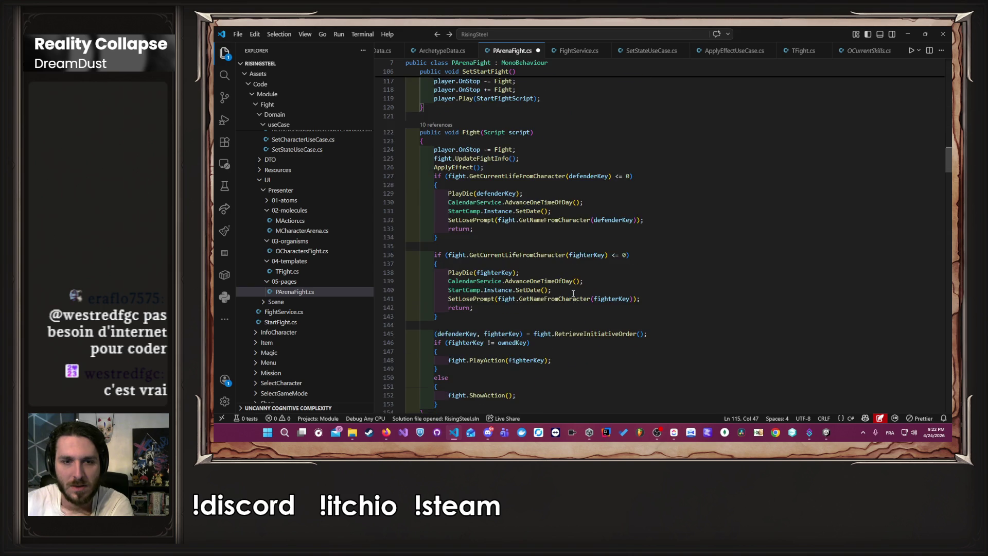
scroll(573, 294, down, 6)
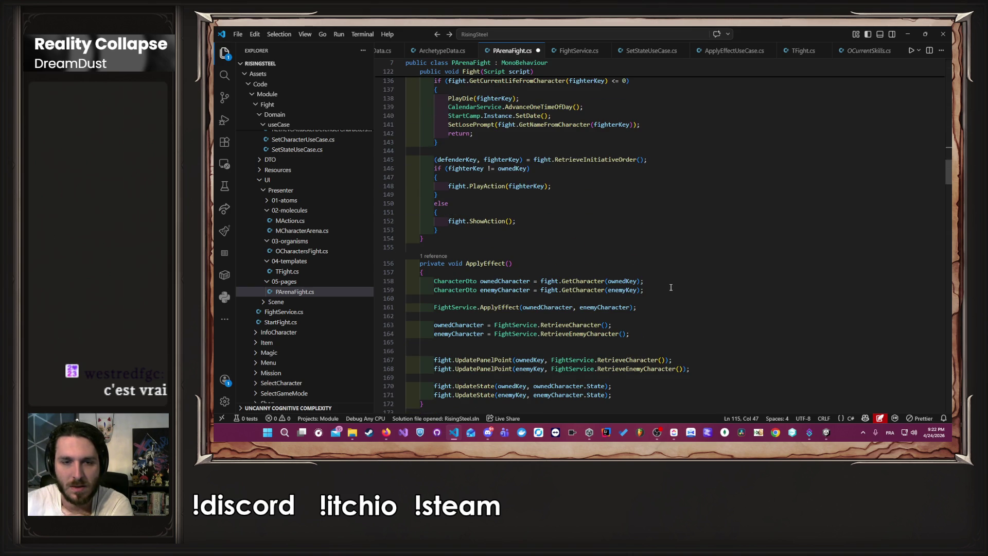
scroll(671, 293, down, 1)
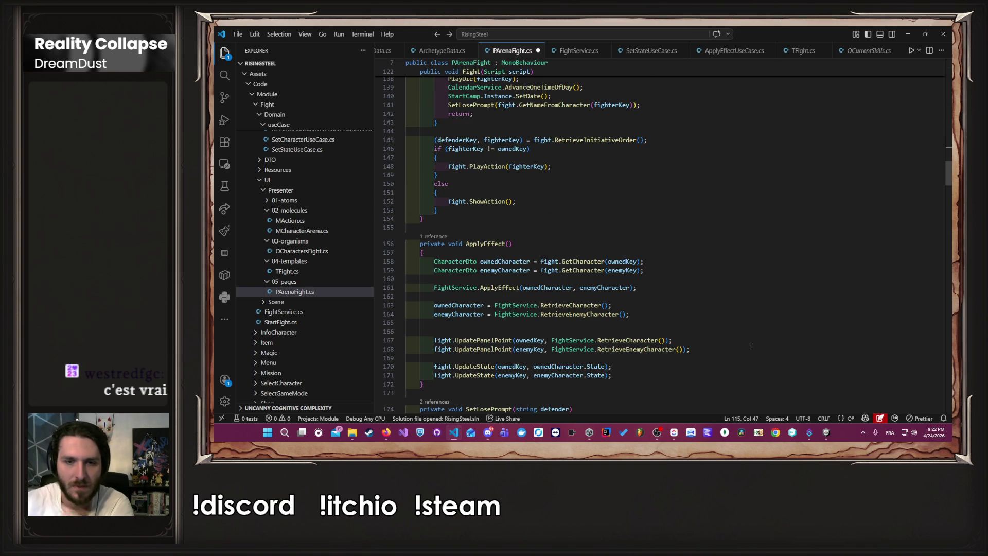
drag(613, 375, 378, 363)
key(ctrl+c)
Paste the two UpdateState lines after the FightService.SetState calls in SetStartFight, then return to Unity
scroll(544, 319, up, 10)
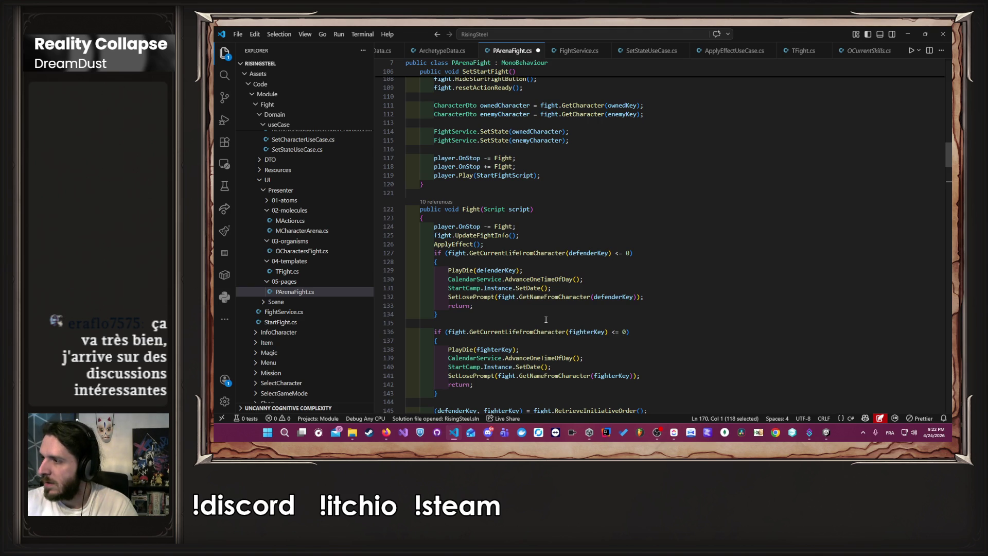
scroll(546, 319, up, 6)
click(586, 316)
key(Return)
key(Return)
key(ctrl+v)
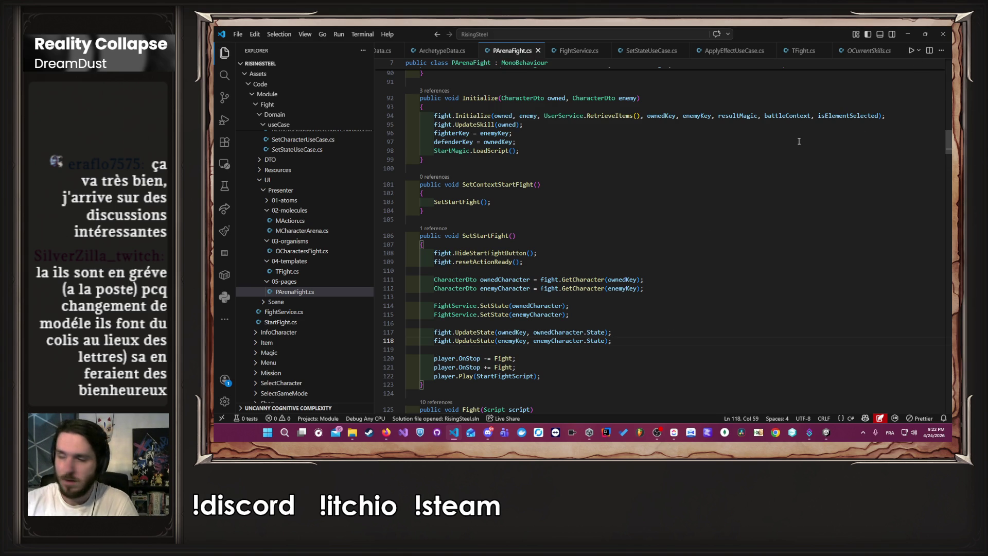
click(908, 34)
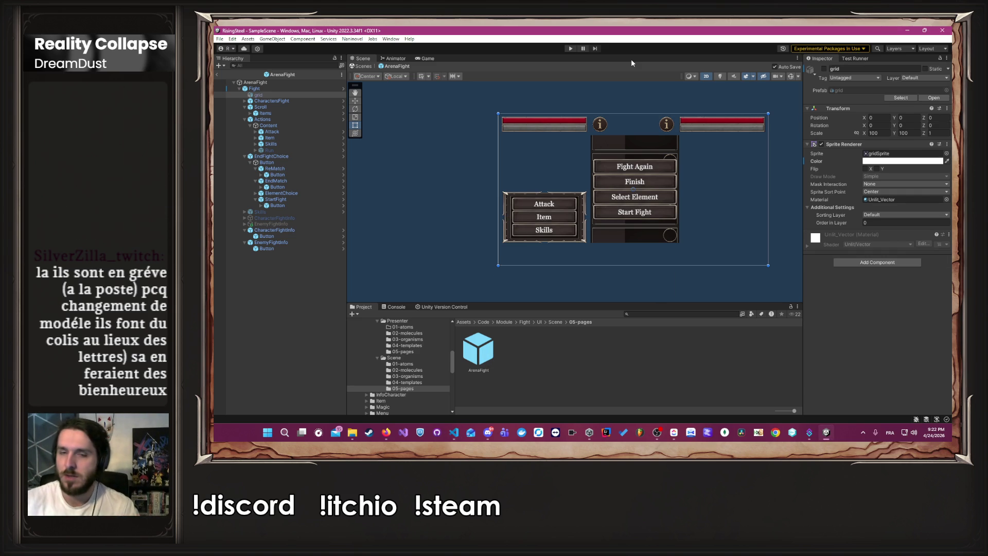
Run the game in play mode again to test the UpdateState fix
click(570, 49)
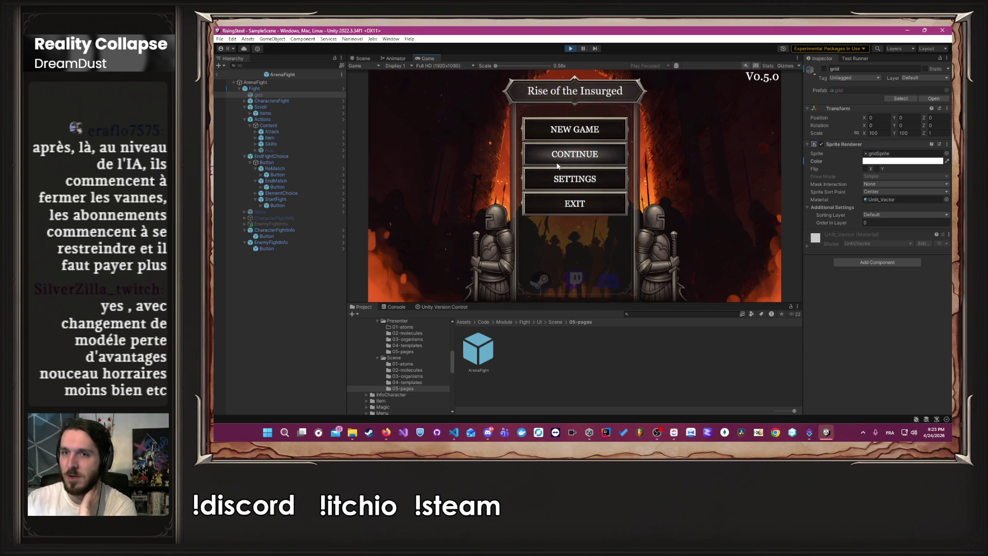
Continue the saved game and load the Arena mission
click(565, 156)
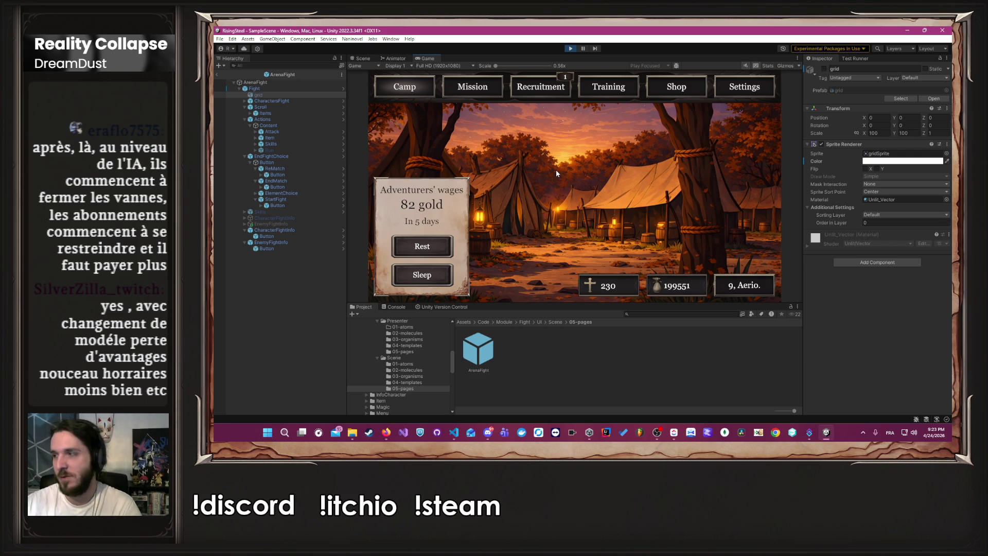
click(478, 87)
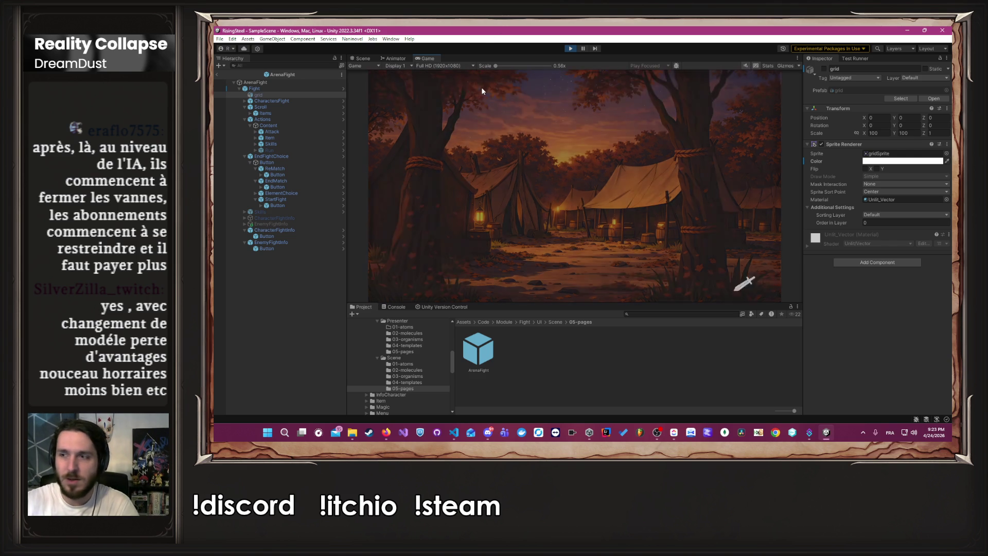
click(428, 130)
click(647, 278)
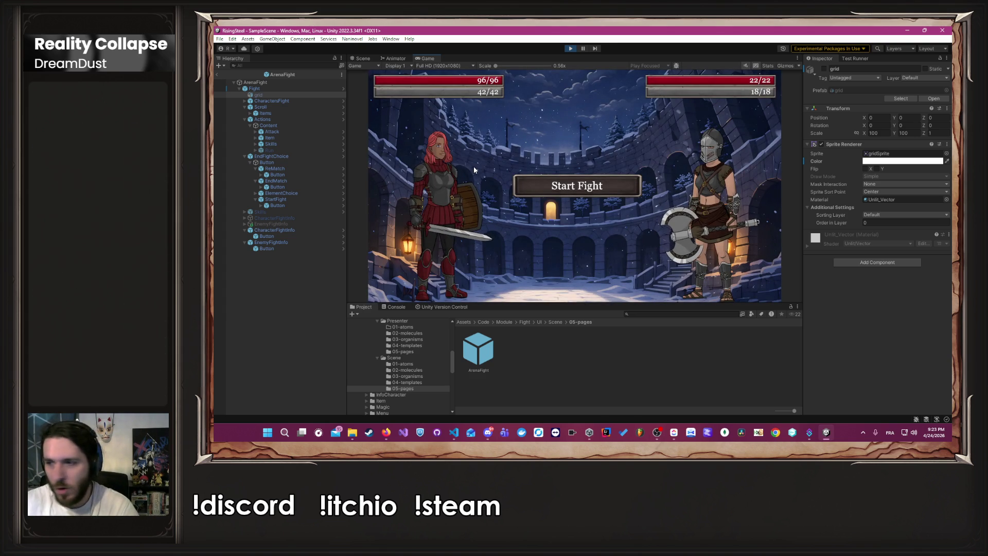
Defeat Nymeria with Block and two attacks, then start a new fight
click(558, 178)
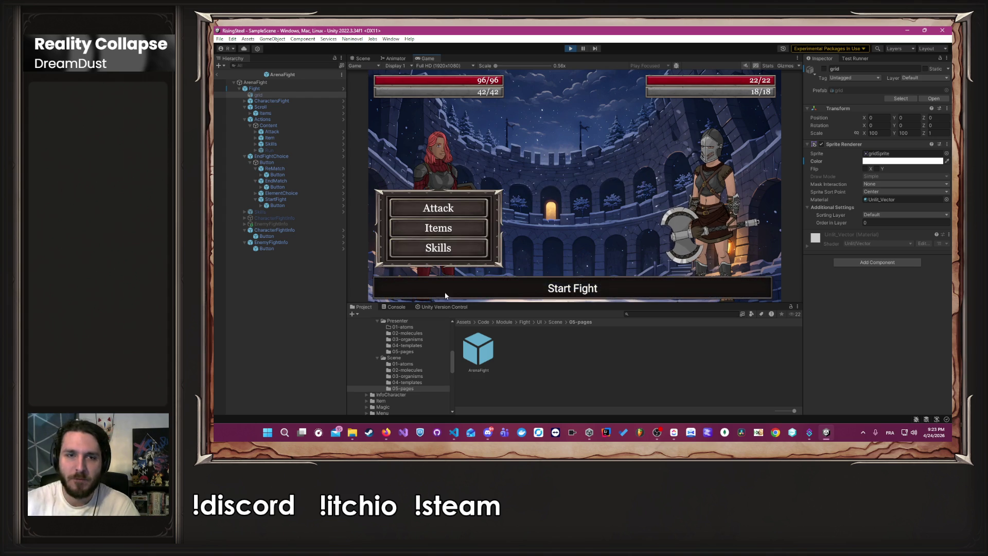
click(437, 247)
click(546, 181)
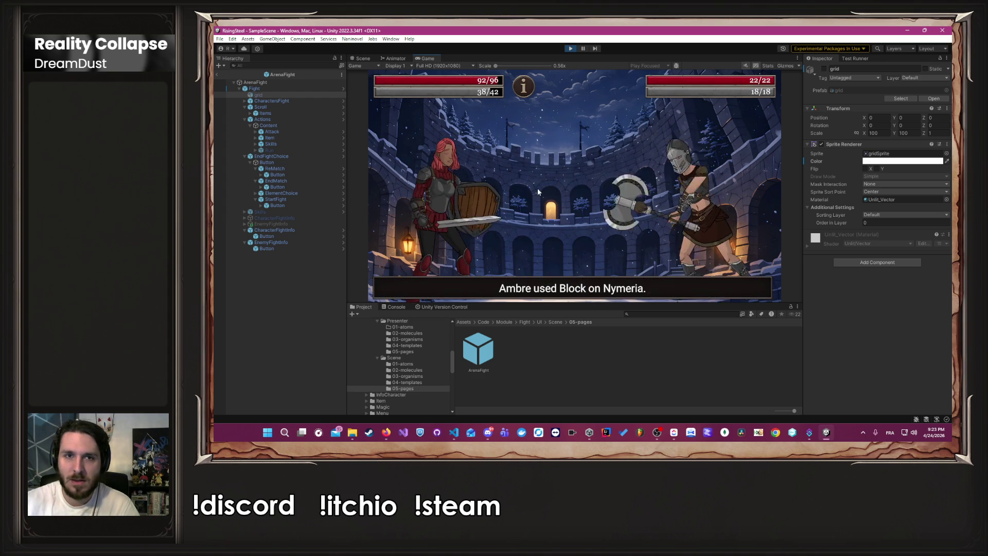
click(467, 206)
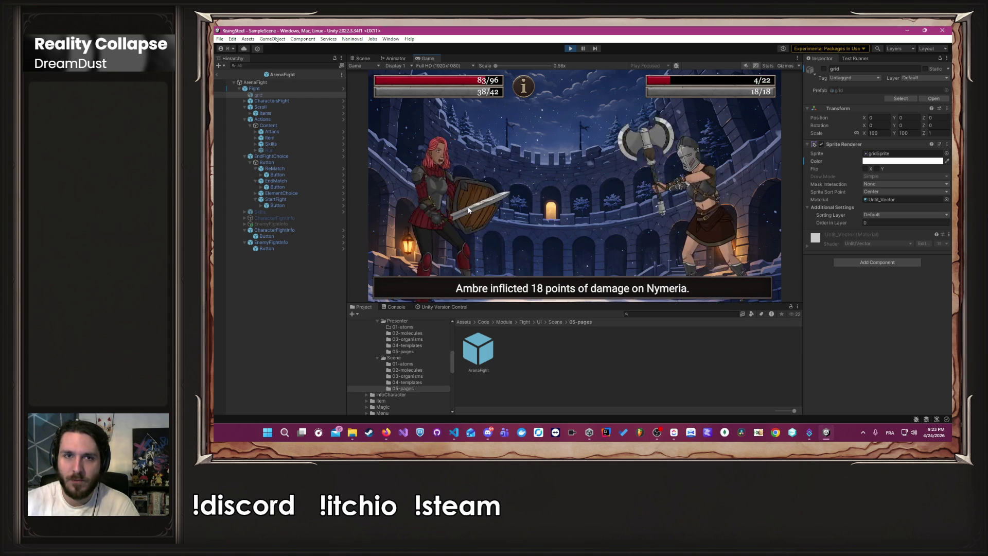
click(469, 209)
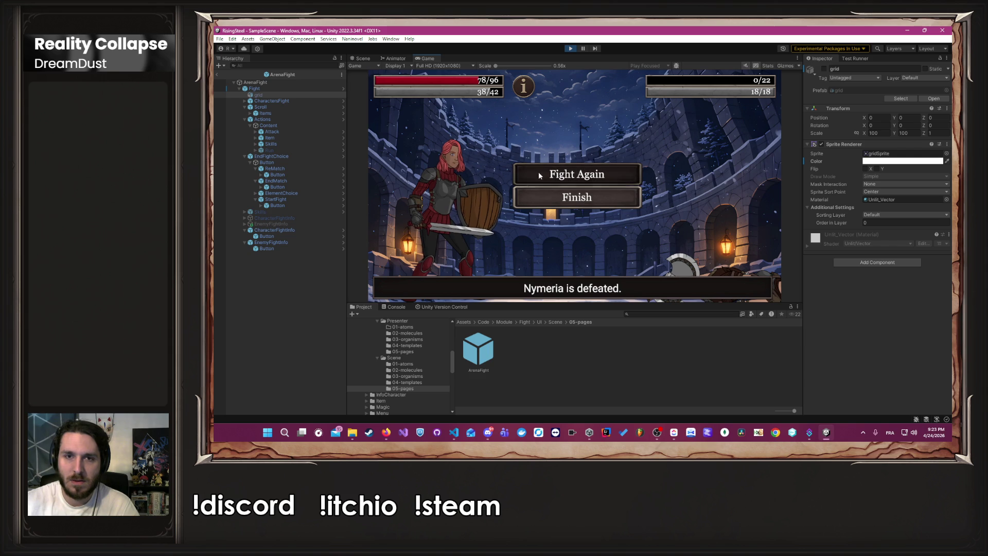
mouse_move(521, 91)
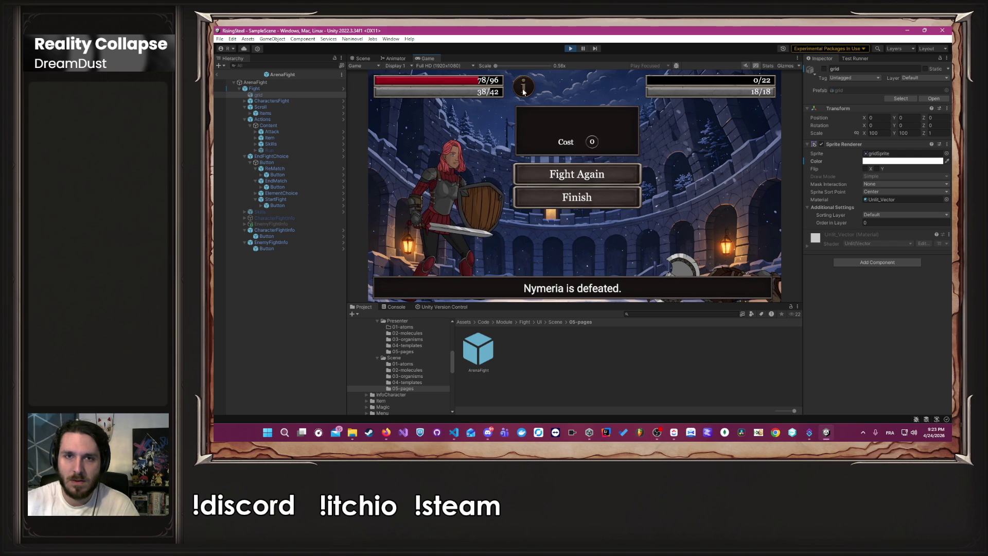
click(546, 166)
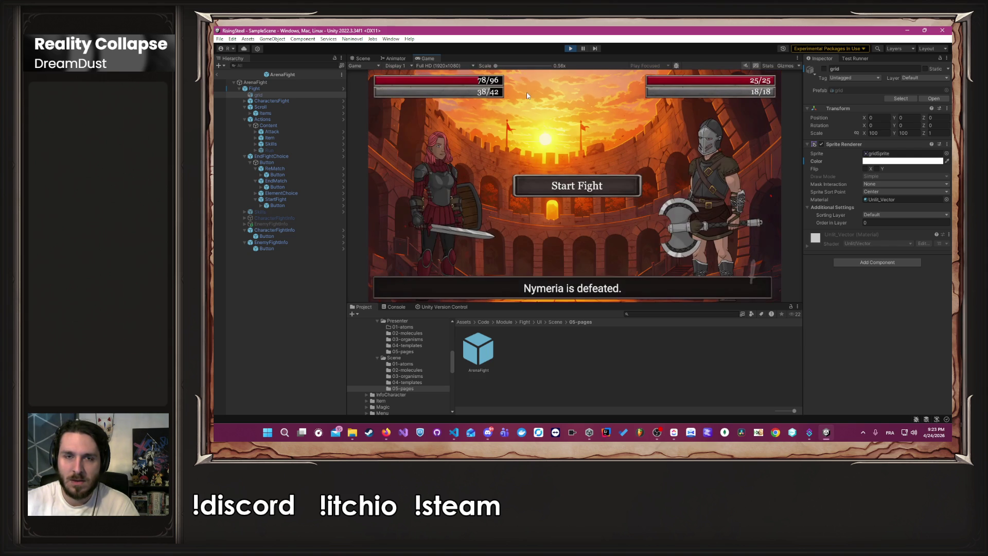
click(529, 198)
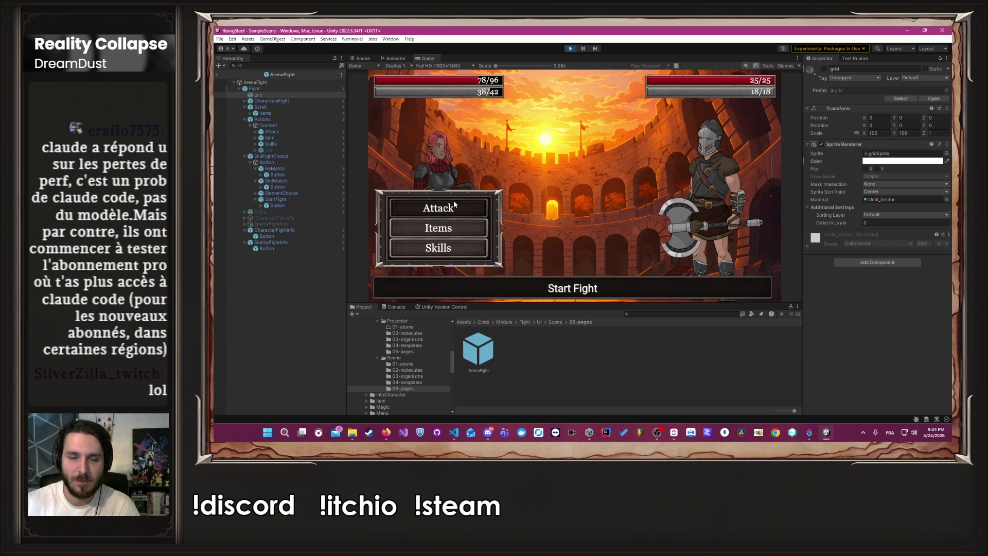
Check items, use Block on Eldorion, then attack him three times
click(450, 228)
click(452, 250)
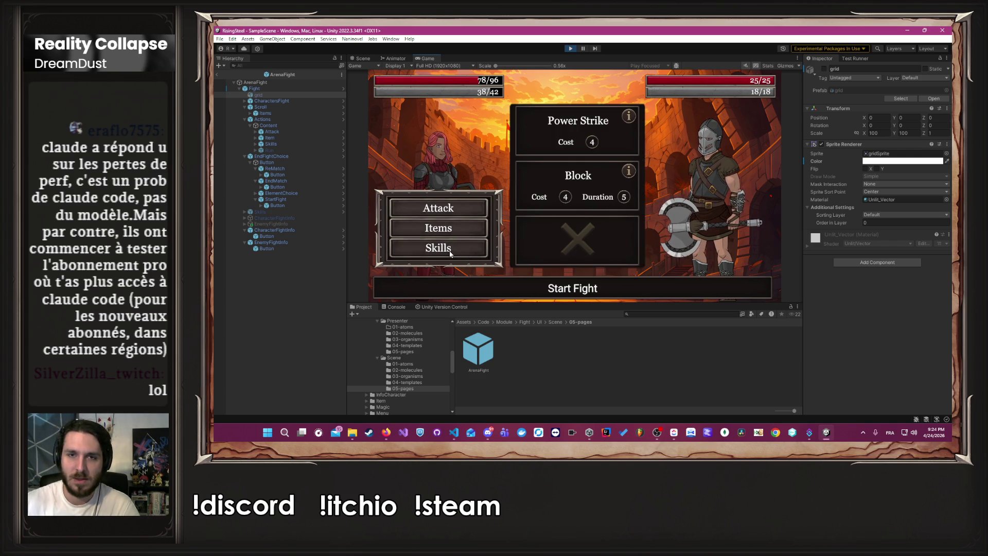
click(554, 182)
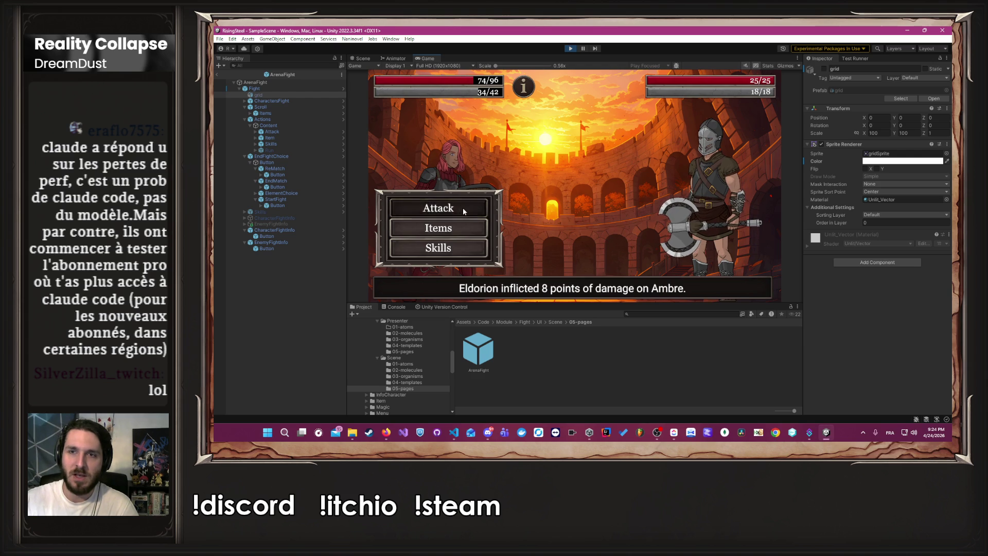
click(462, 208)
click(458, 208)
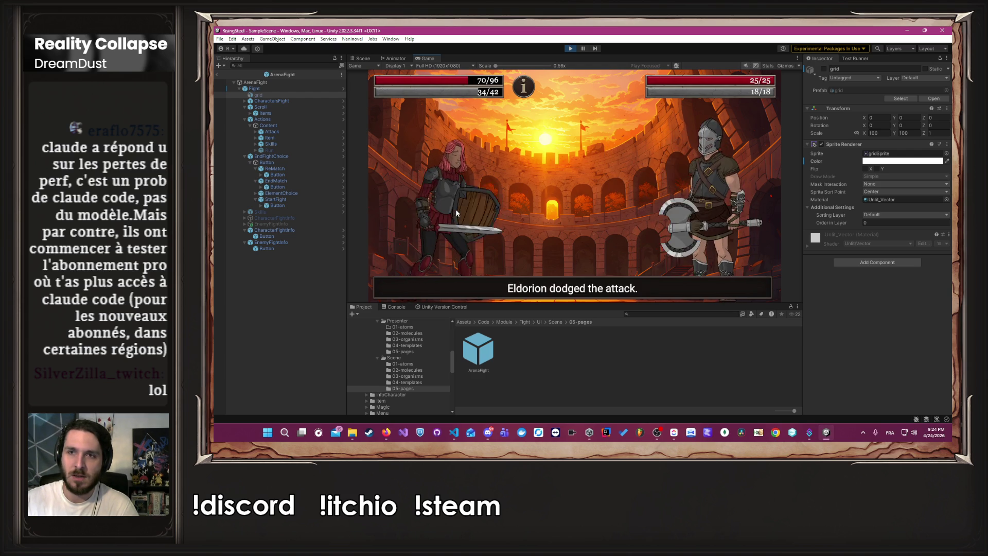
click(453, 208)
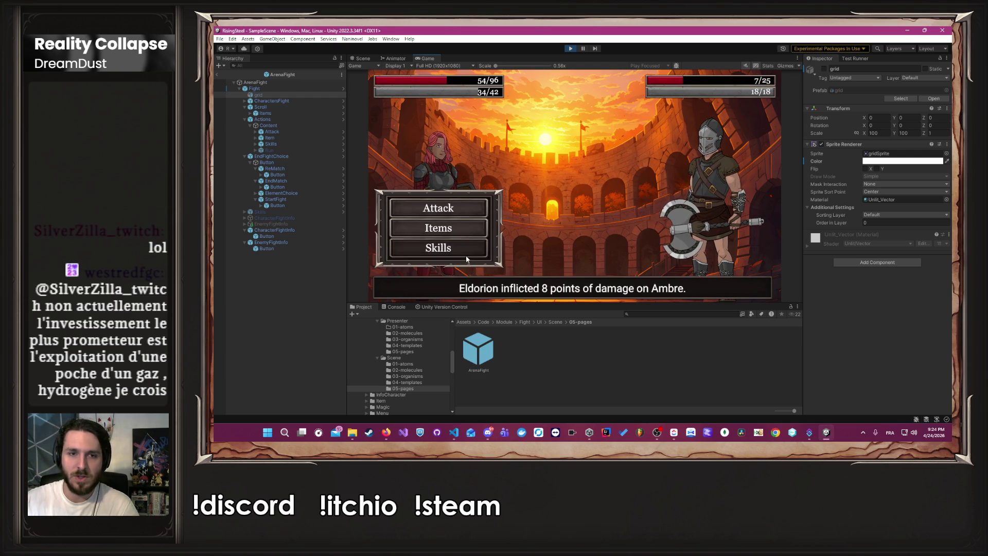
Block again, defeat Eldorion with a final attack, and stop play mode
click(465, 253)
click(529, 195)
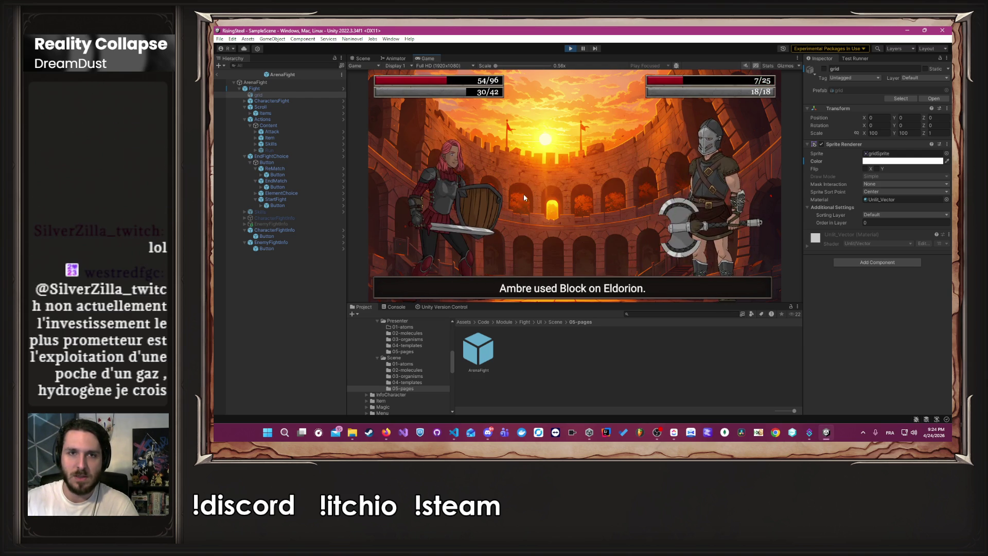
click(458, 206)
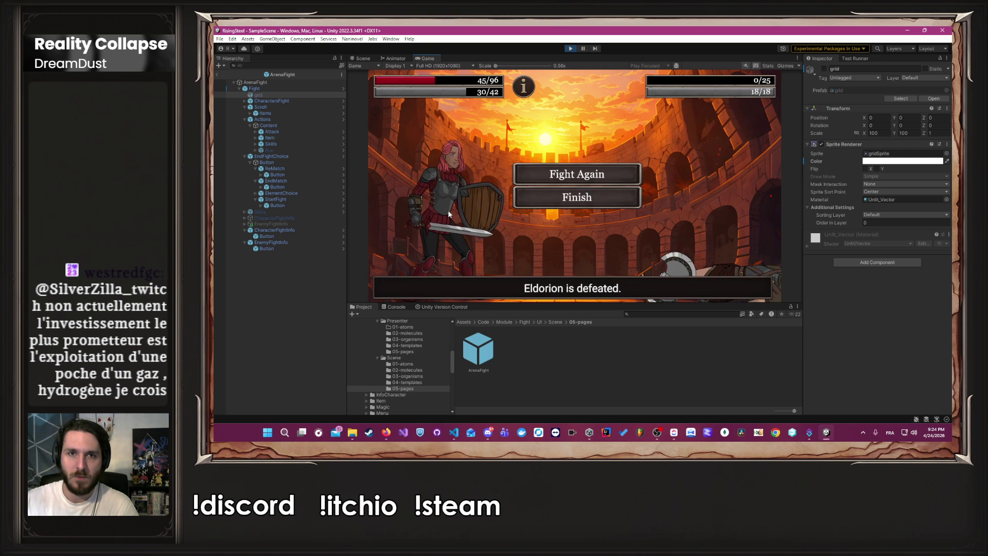
mouse_move(518, 89)
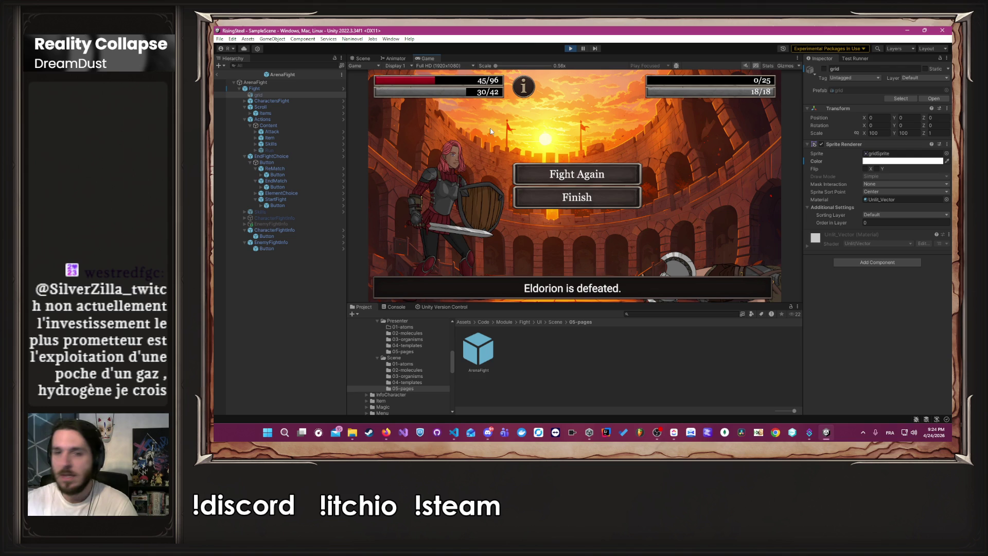
click(570, 49)
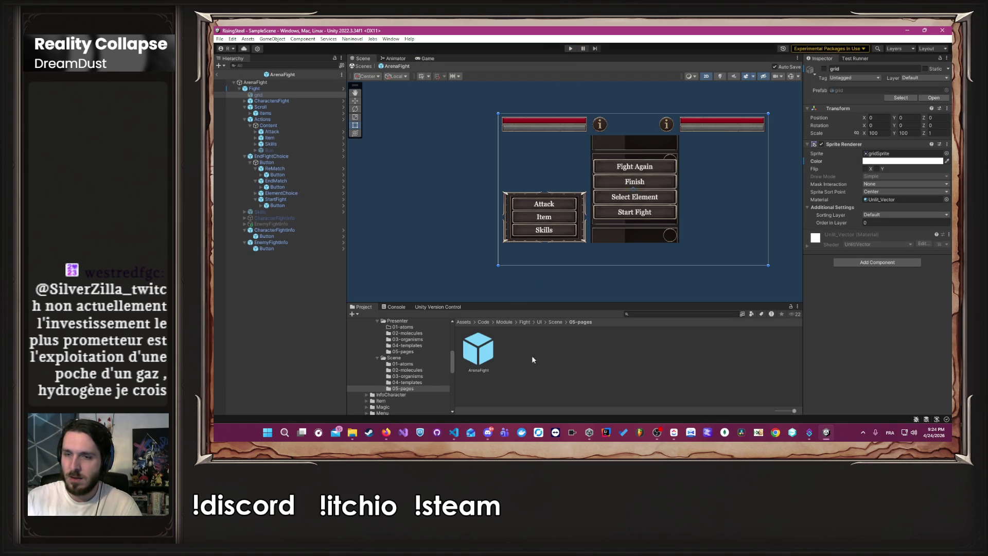
Delete the state-reset lines (111–118) from SetStartFight in PArenaFight.cs
click(449, 431)
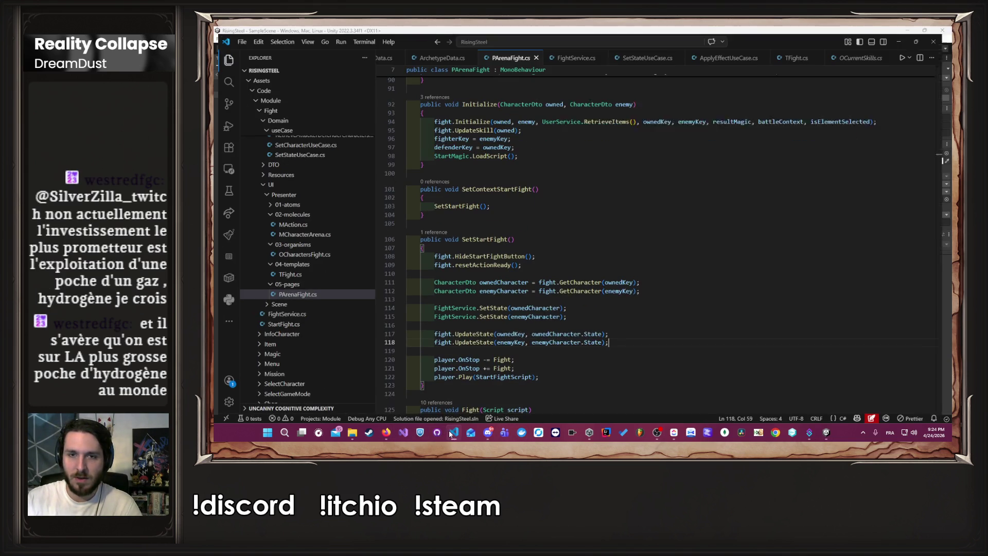
mouse_move(631, 337)
mouse_down()
mouse_move(471, 280)
mouse_move(374, 279)
mouse_up()
key(ctrl+c)
key(BackSpace)
key(BackSpace)
key(BackSpace)
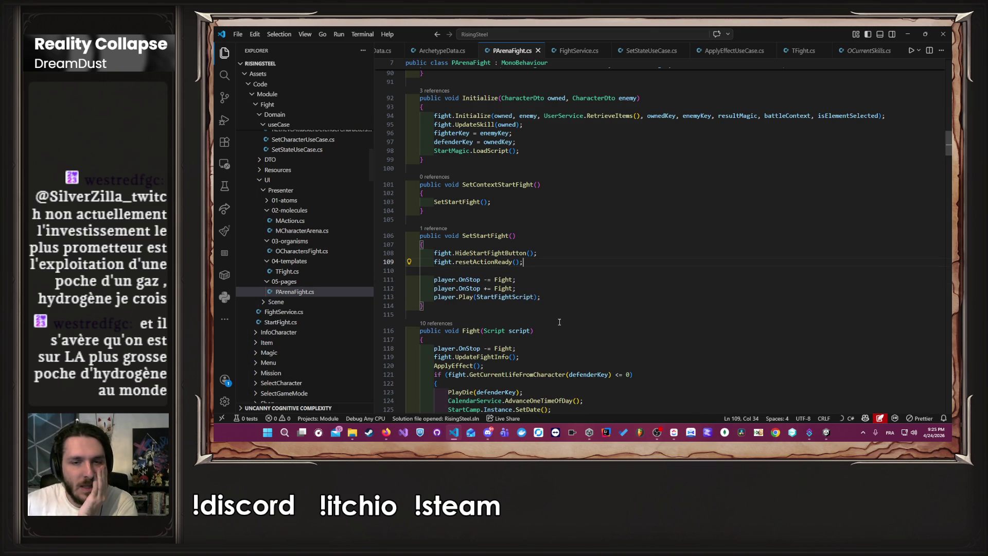
Jump to ShowAction's definition in TFight.cs and place the cursor inside InitializeButton
scroll(578, 332, down, 10)
scroll(579, 333, down, 3)
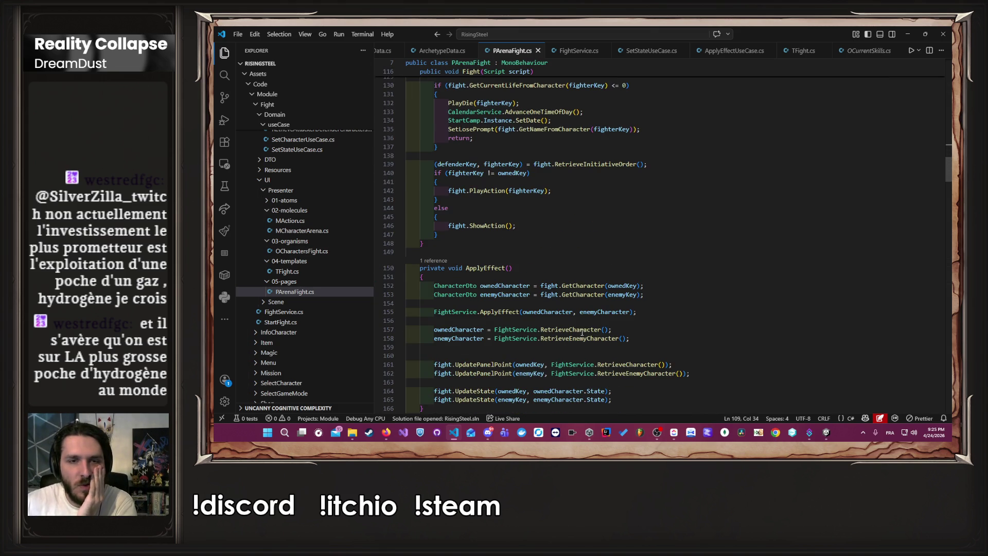
ctrl+click(495, 226)
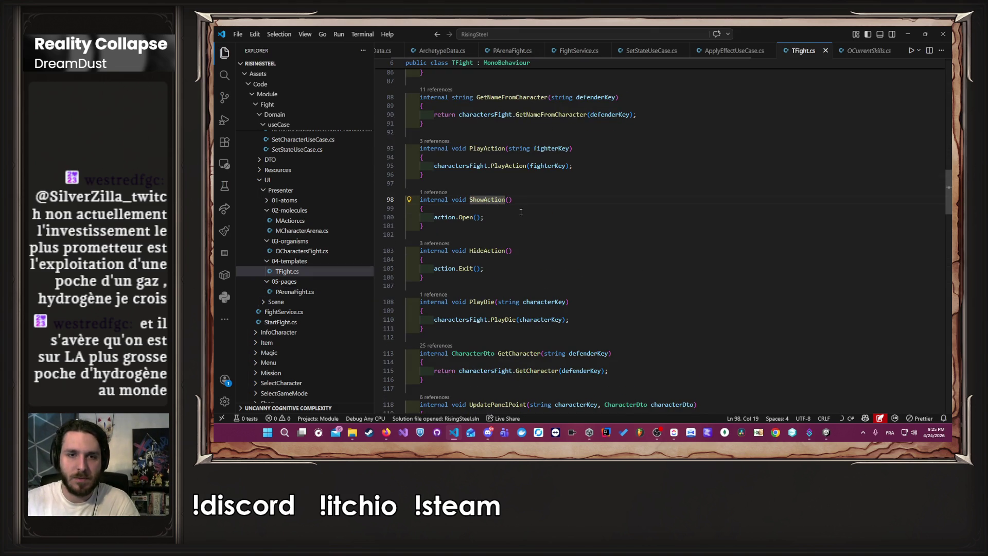
scroll(509, 229, up, 15)
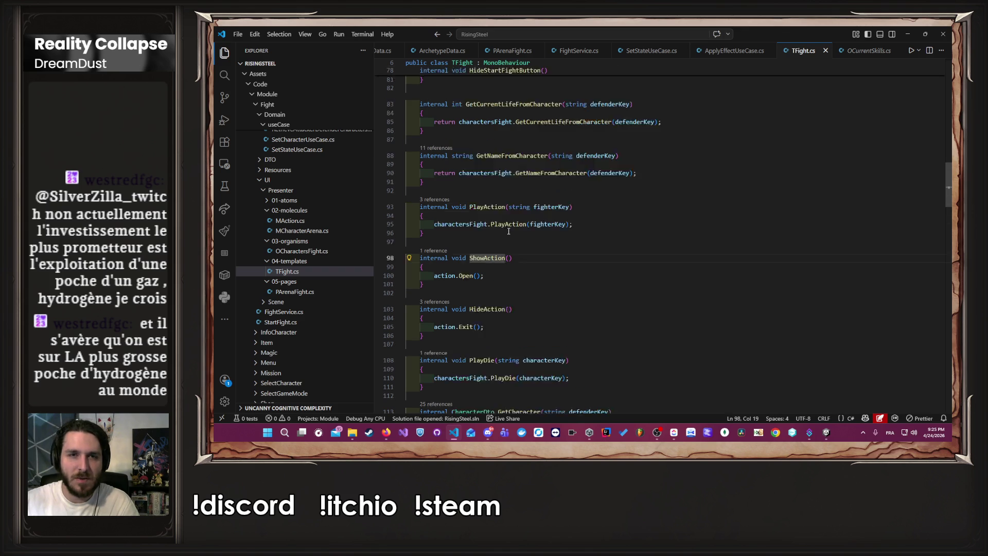
scroll(516, 240, up, 7)
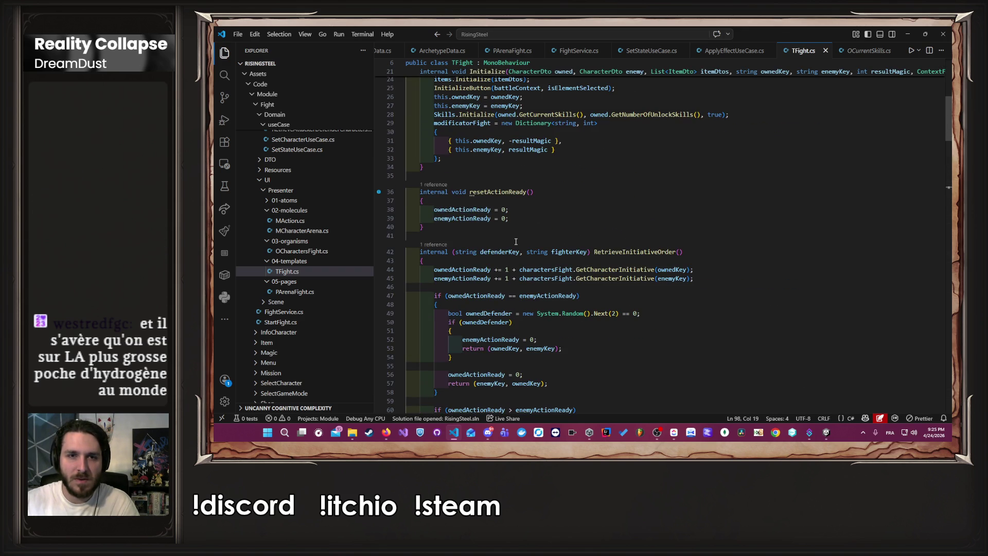
scroll(516, 241, down, 20)
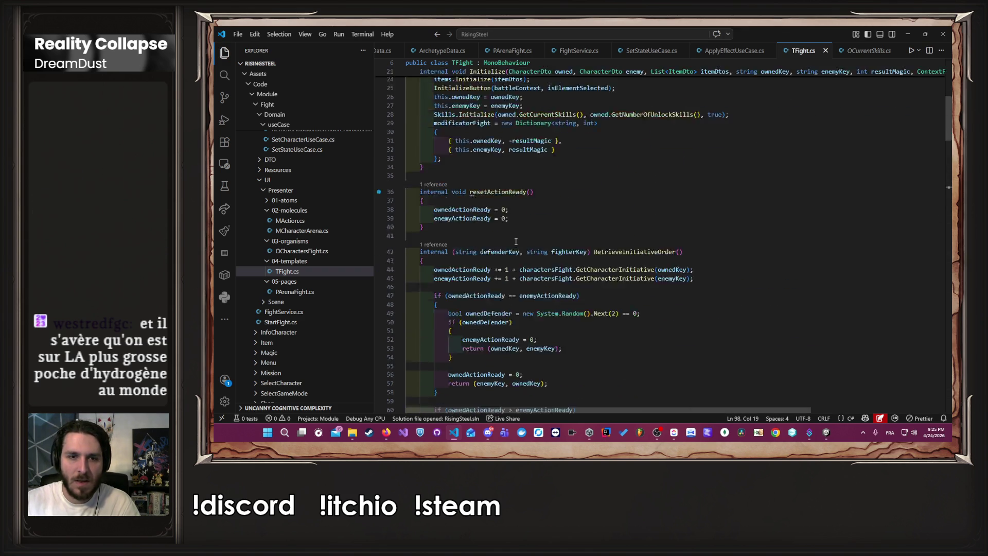
scroll(558, 236, down, 8)
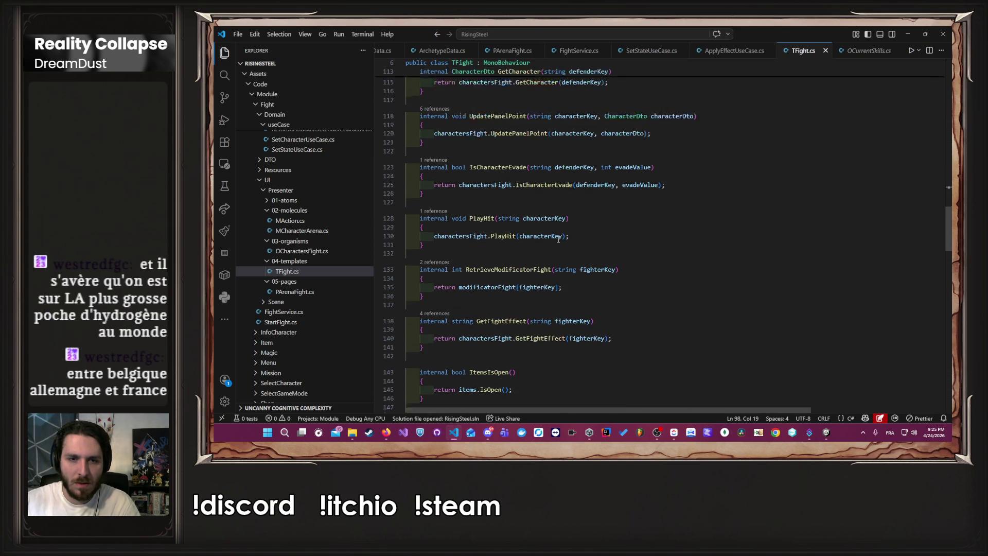
scroll(558, 239, down, 10)
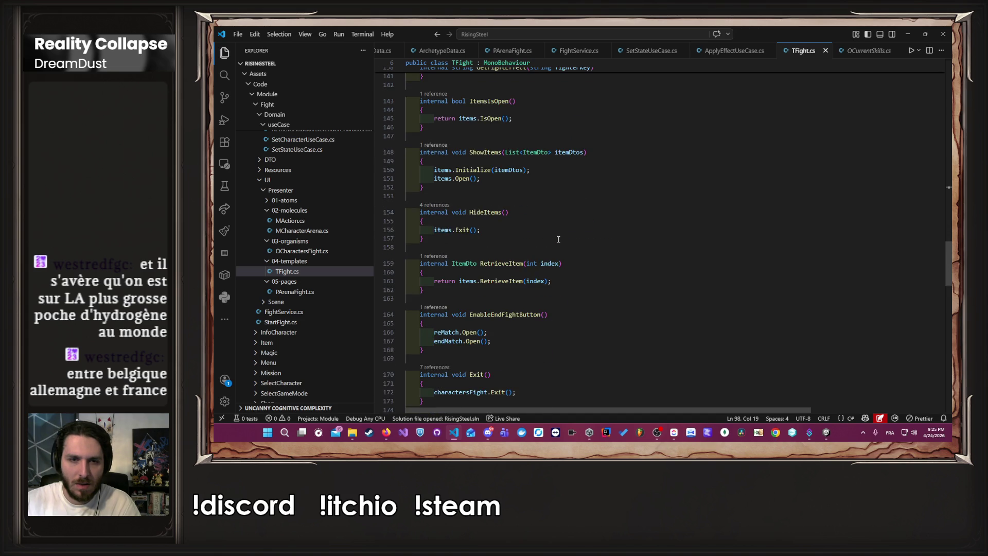
scroll(559, 242, down, 4)
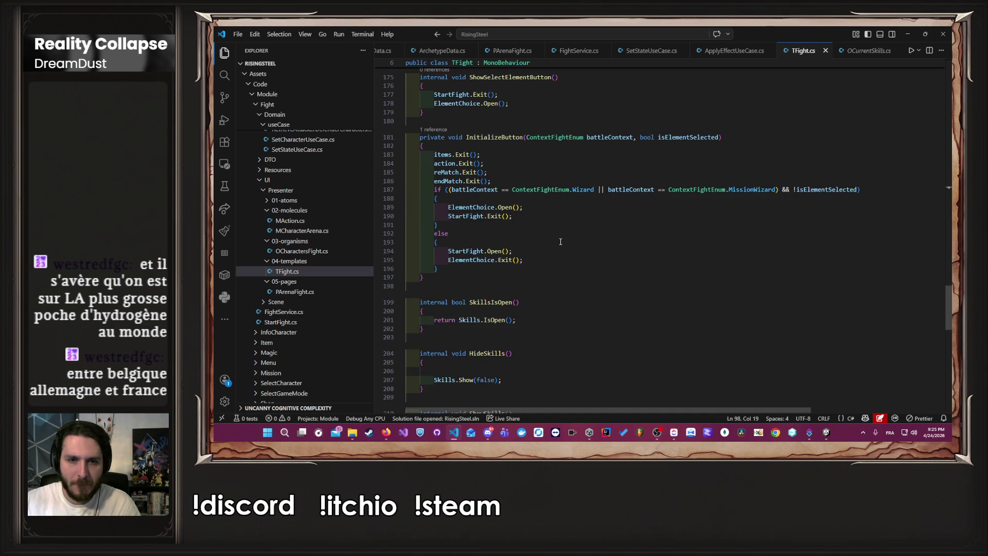
scroll(560, 245, down, 1)
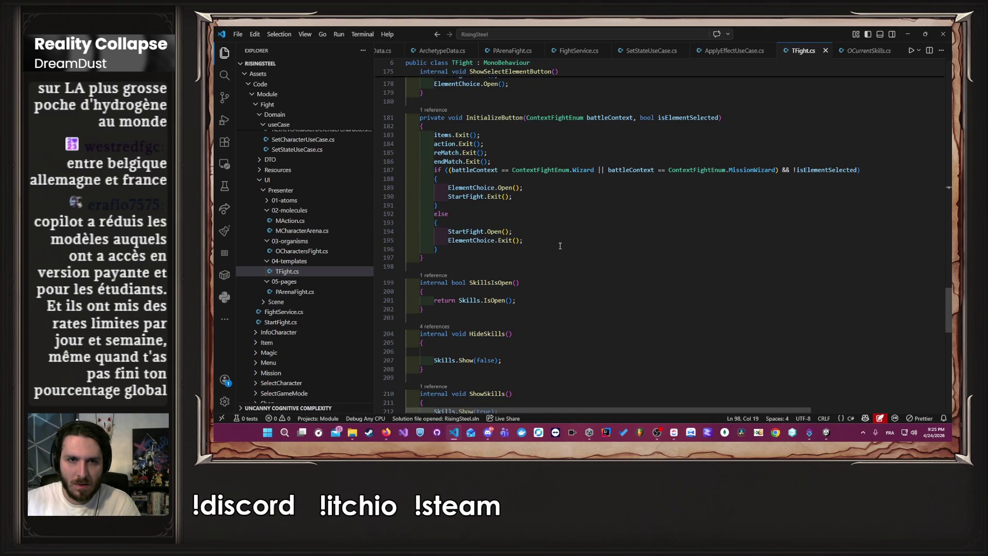
click(516, 130)
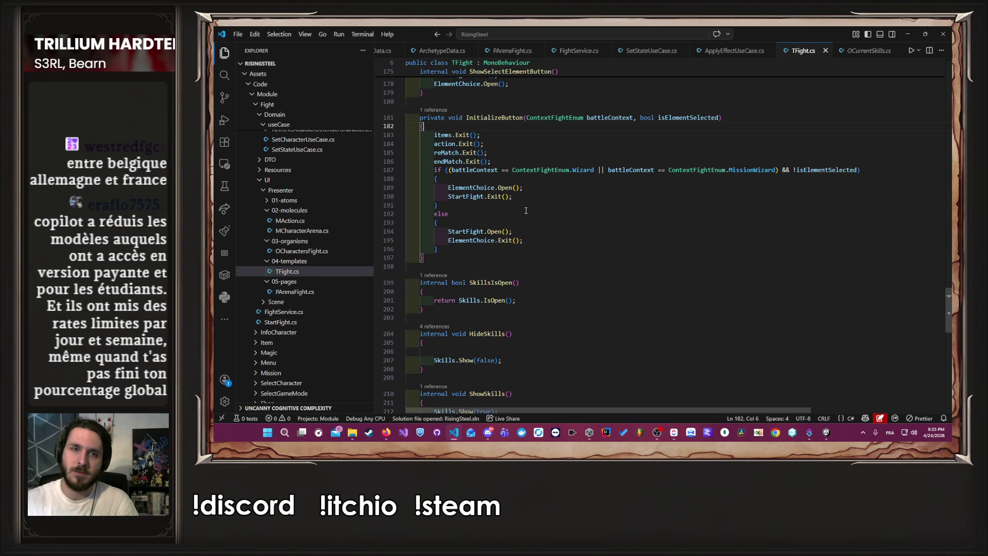
Paste the state-reset lines into InitializeButton, undo it, then switch to FightService.cs
key(ctrl+v)
scroll(526, 210, down, 1)
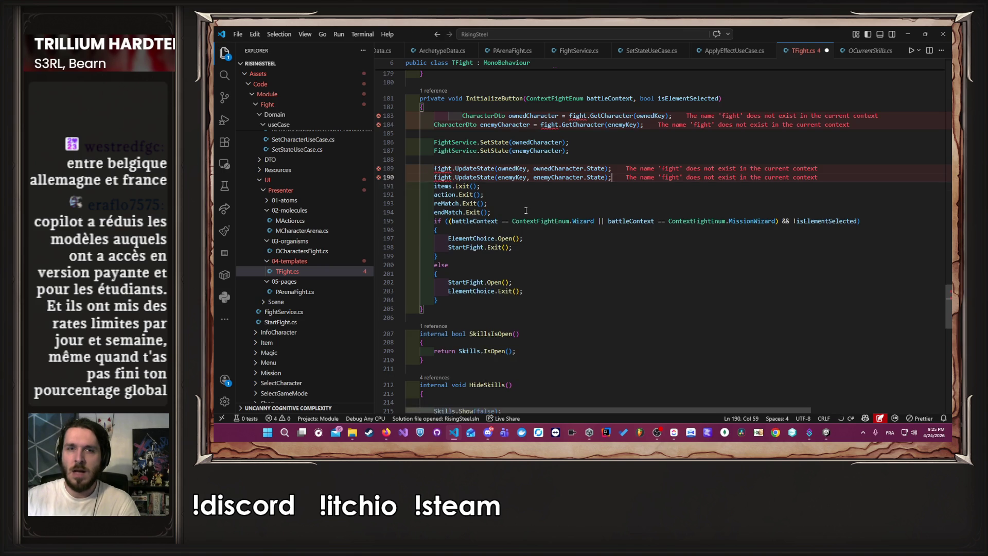
key(ctrl+z)
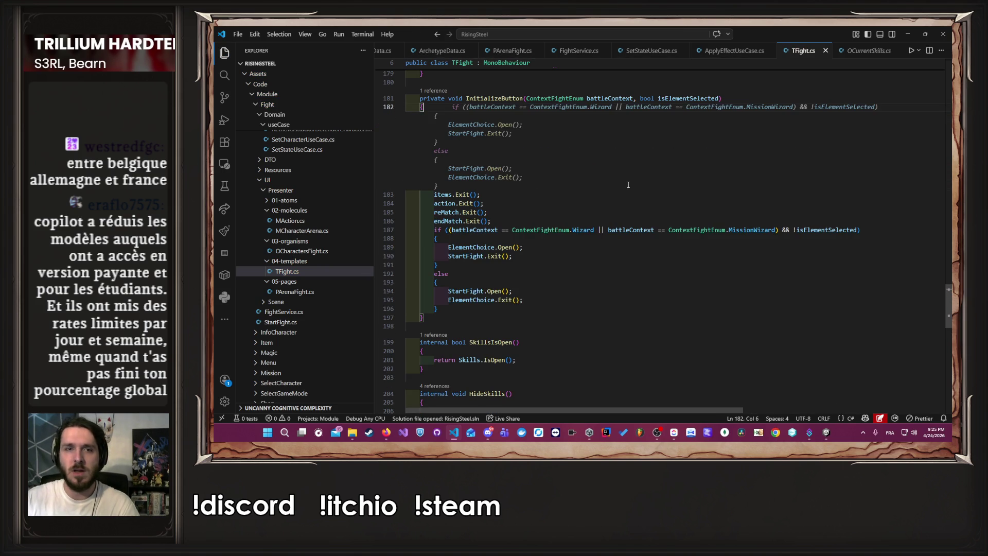
key(Escape)
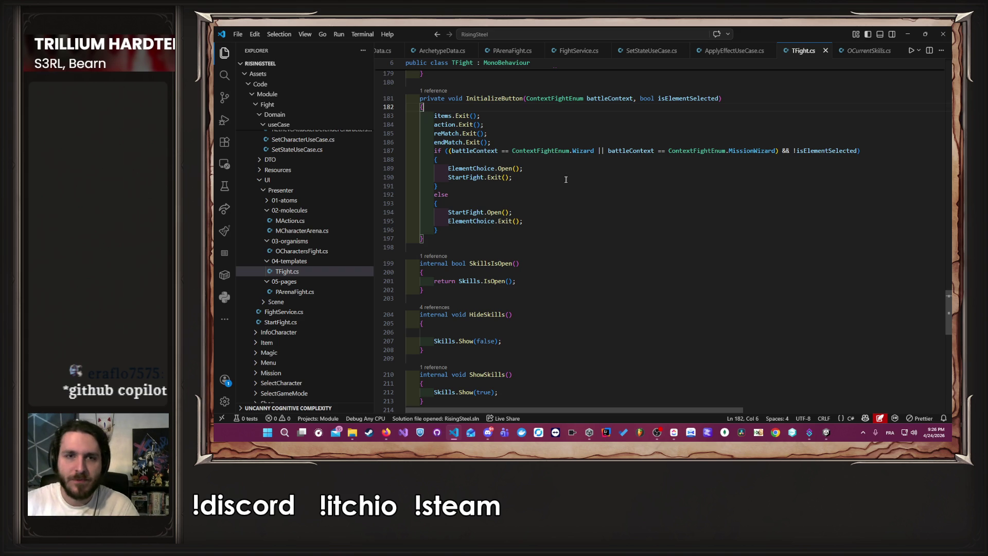
click(579, 50)
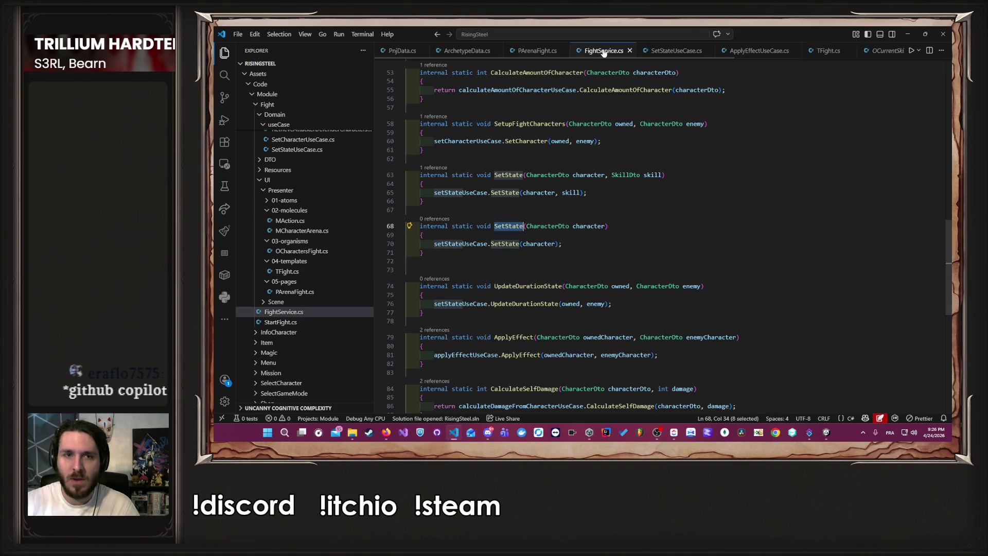
Bring PArenaFight.cs to the front and inspect its ShowAction and PlayAction branches
scroll(603, 52, down, 3)
scroll(603, 52, up, 3)
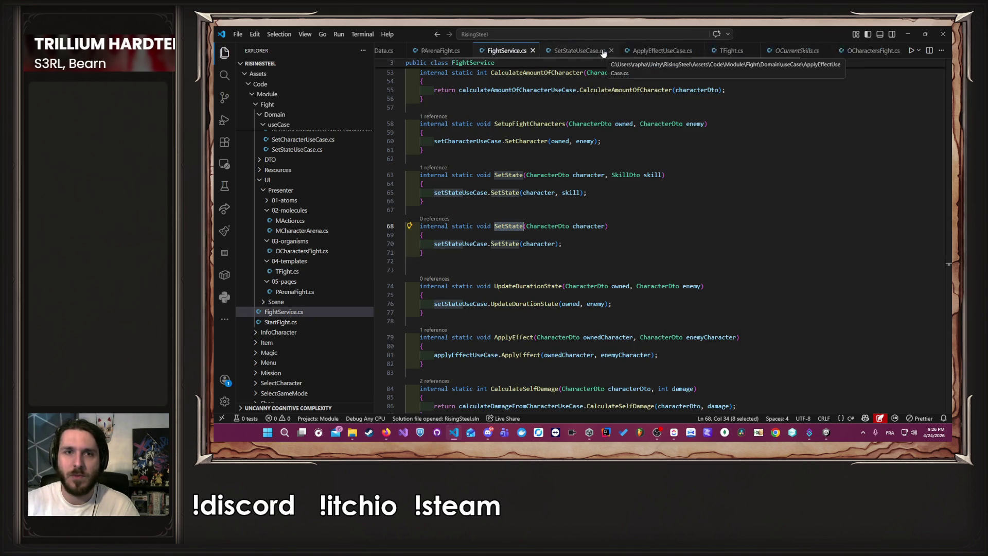
click(538, 50)
click(491, 227)
click(472, 226)
scroll(508, 227, up, 1)
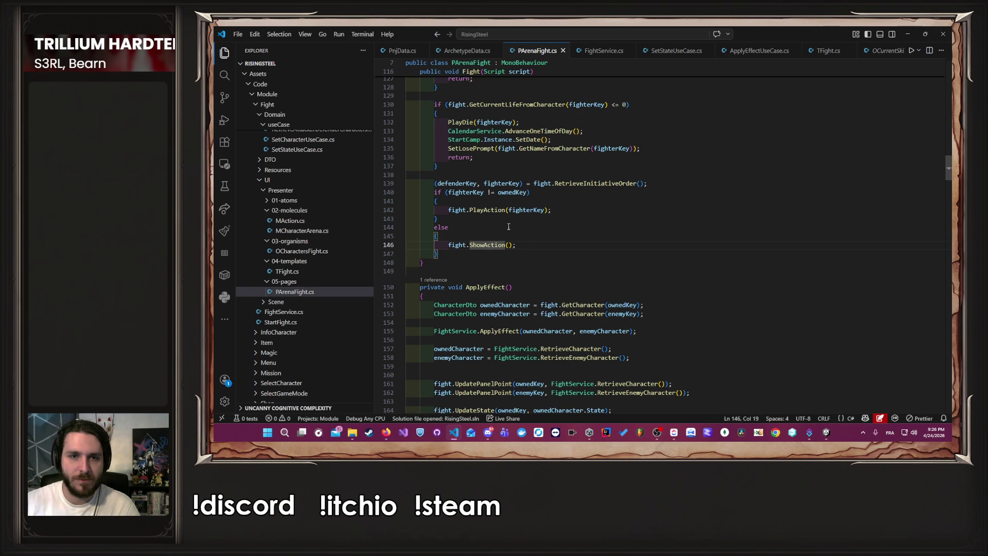
scroll(514, 252, up, 2)
click(508, 272)
click(479, 251)
click(493, 261)
Read PArenaFight.cs from the top through Initialize, Attack and ShowSkills down to UseSkill
scroll(506, 257, up, 20)
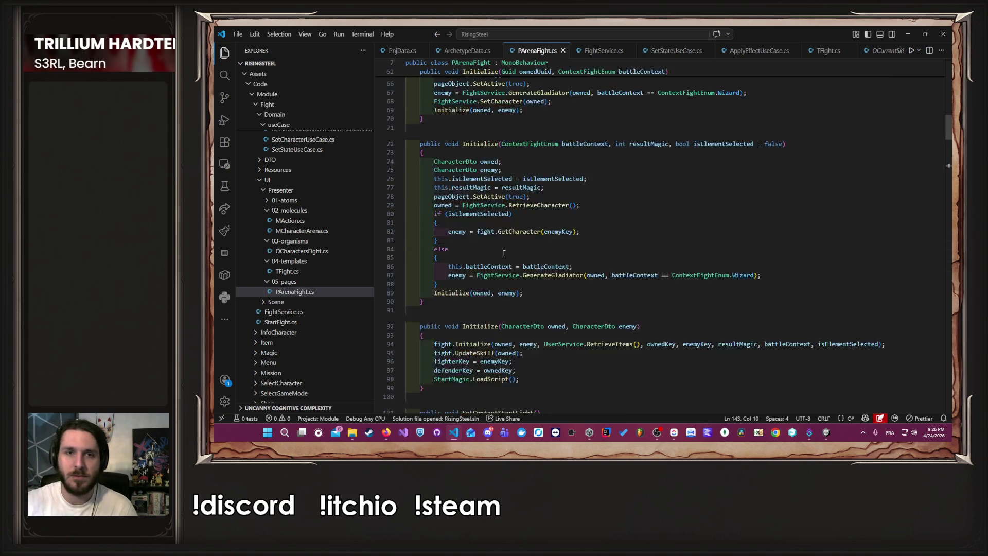
scroll(515, 255, down, 9)
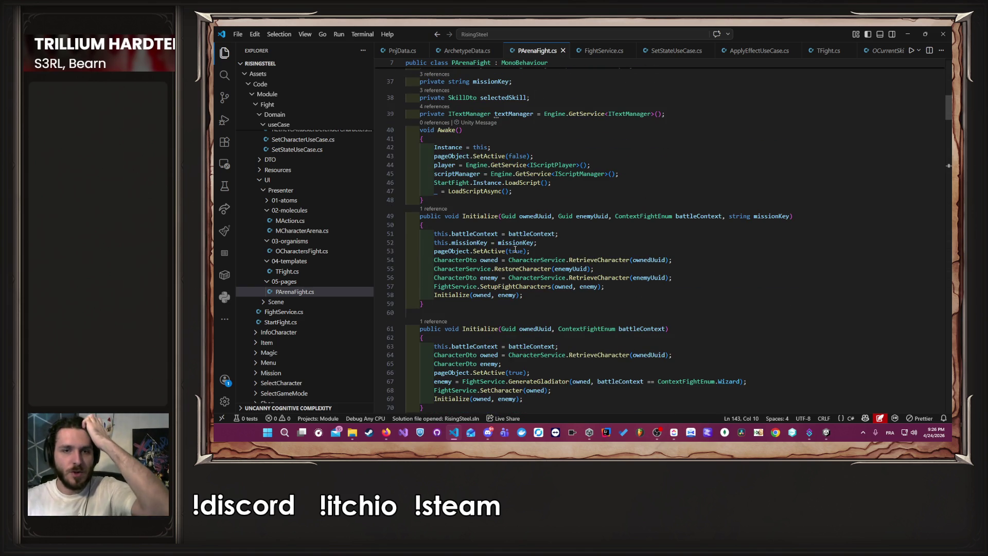
scroll(530, 255, down, 11)
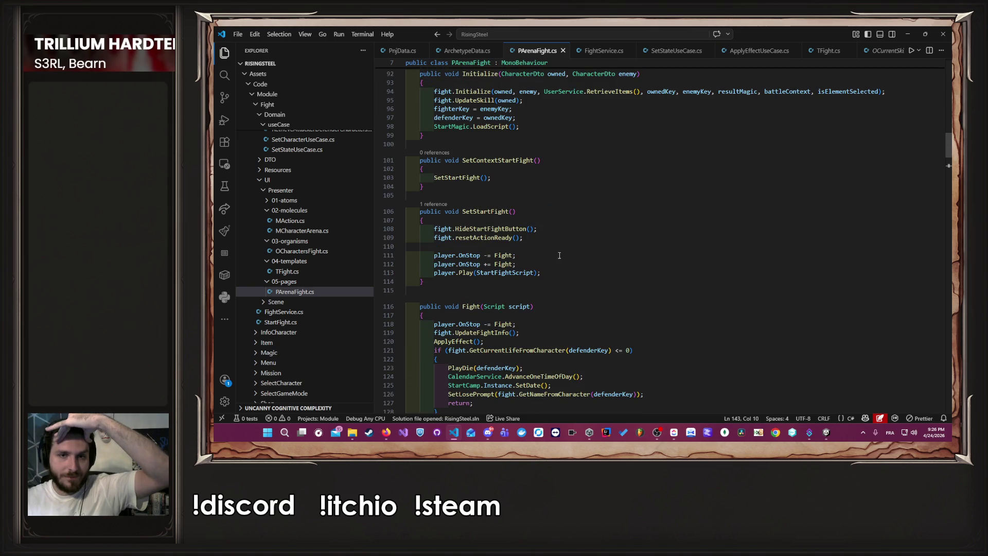
scroll(563, 251, down, 14)
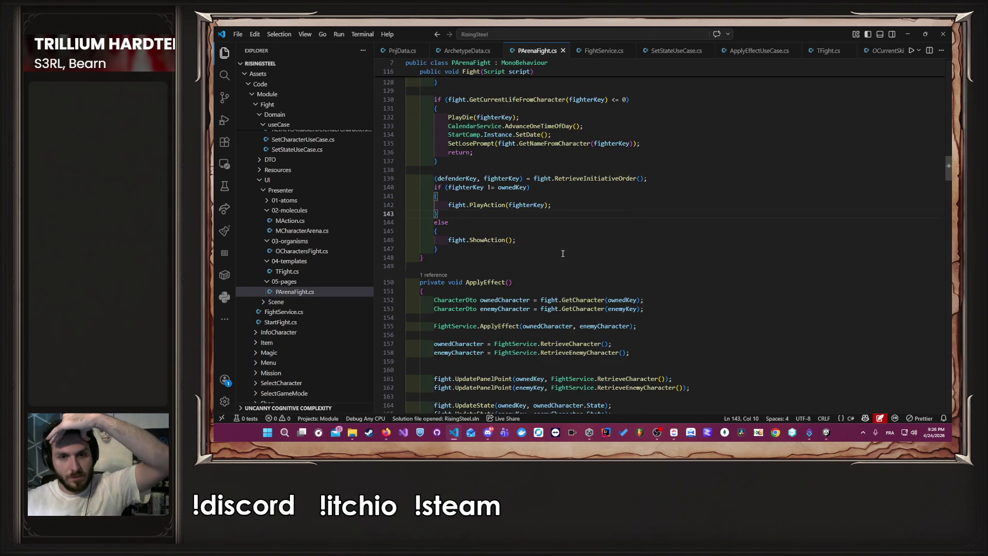
scroll(567, 260, down, 10)
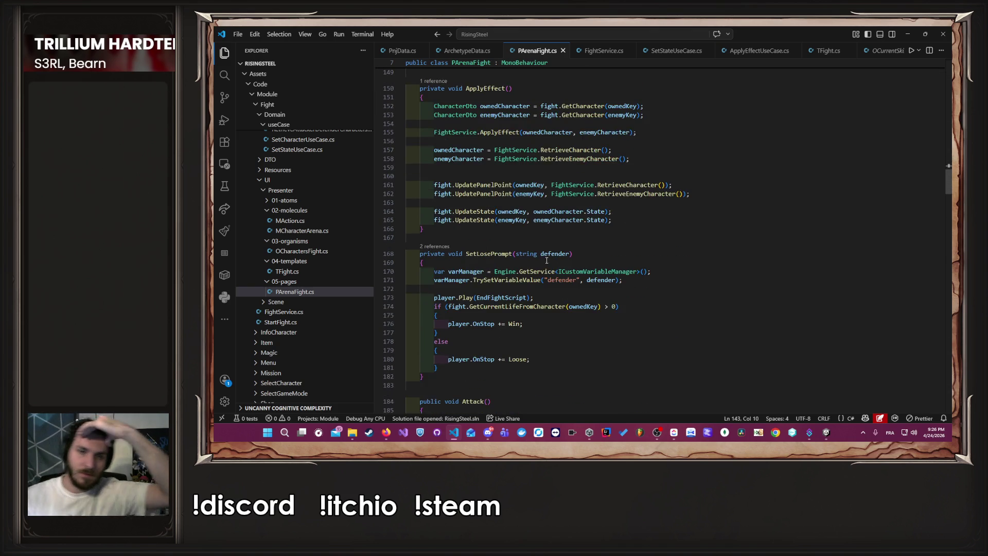
scroll(486, 257, down, 3)
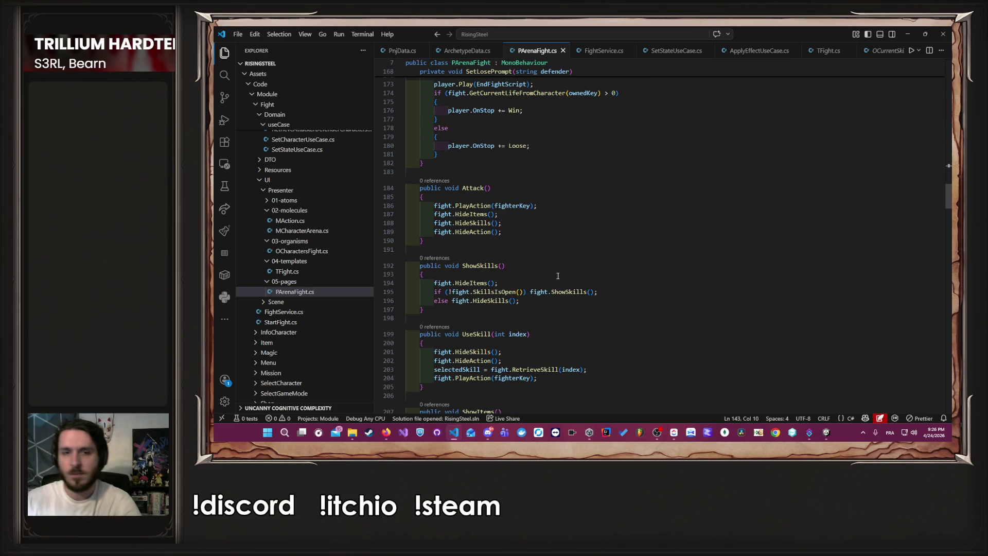
scroll(531, 264, down, 3)
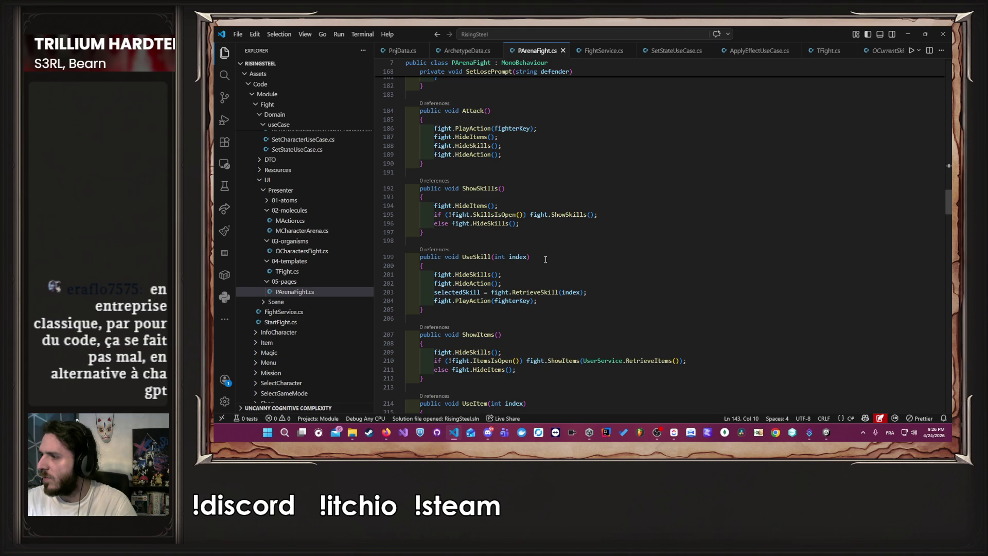